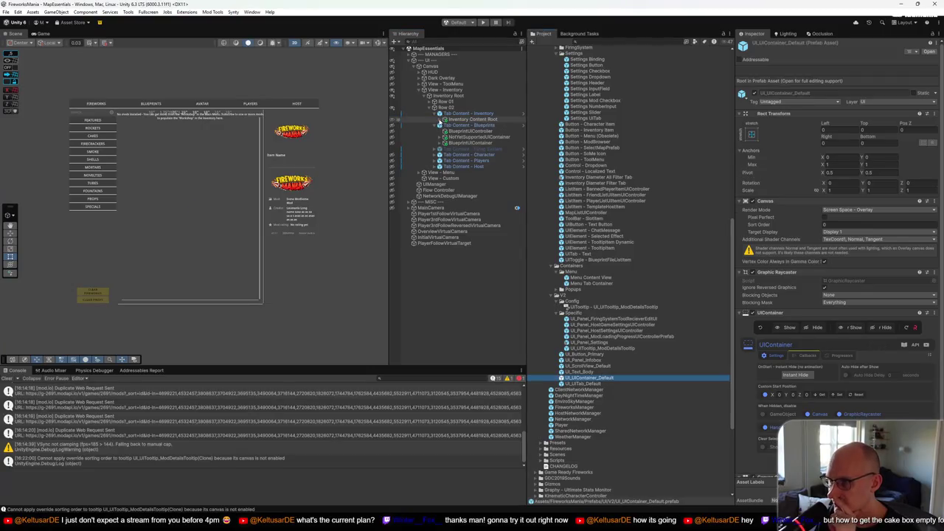
Collapse the Tab Content rows, then expand Row 01 and its Tabs object to inspect the UIToggle Group
click(435, 115)
click(435, 119)
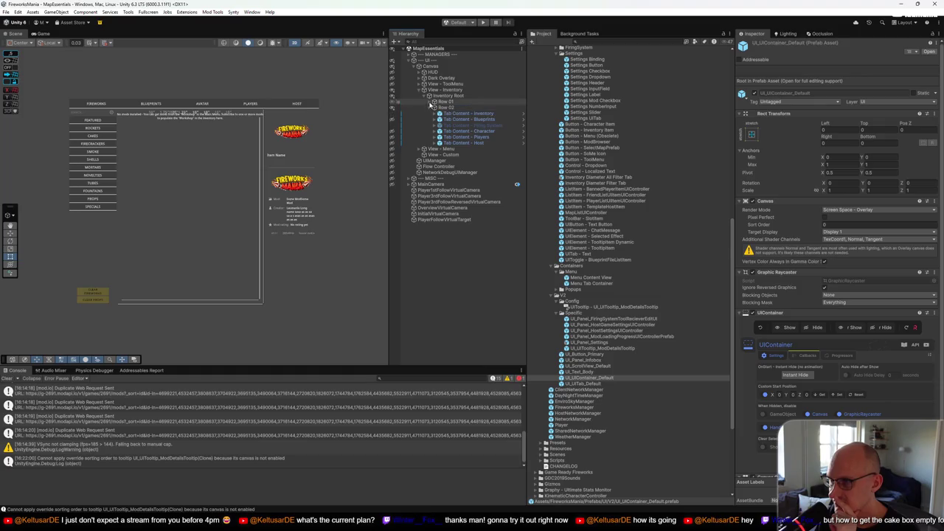
click(428, 101)
click(447, 112)
click(435, 112)
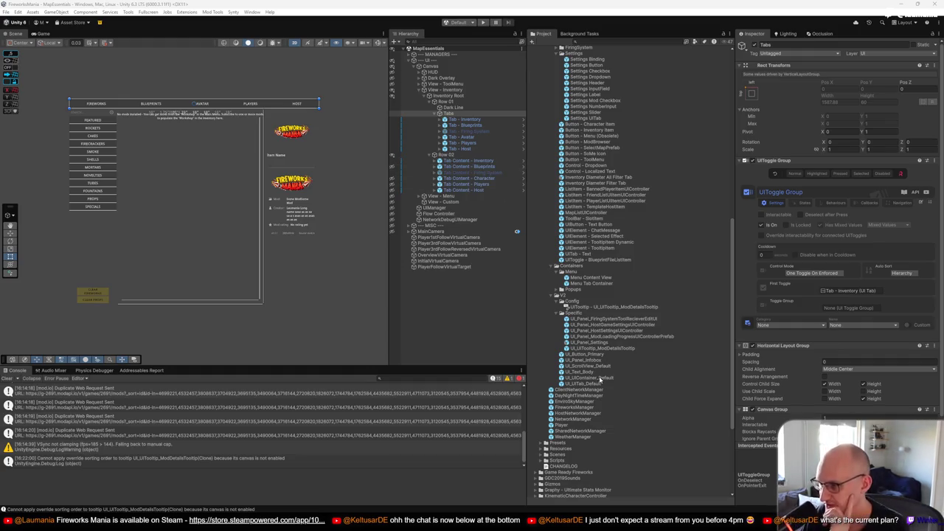
click(478, 162)
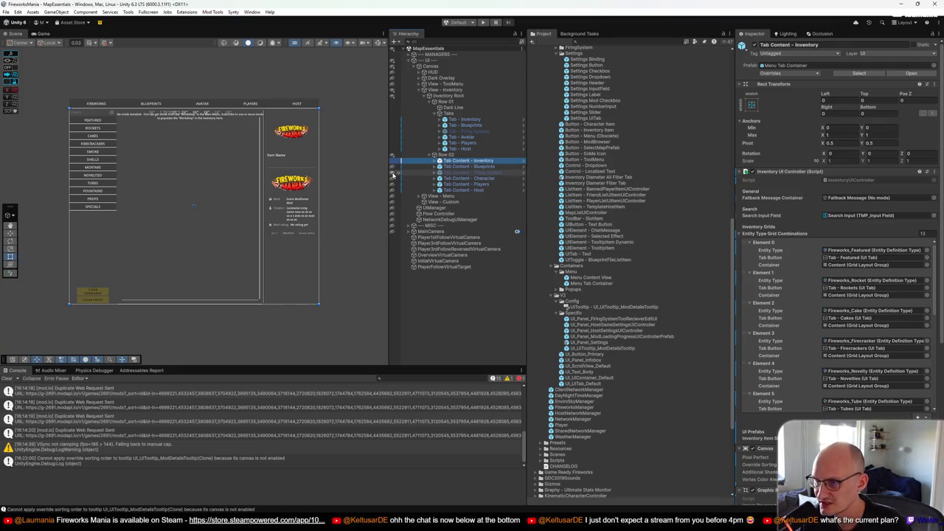
Replace Tab Content - Inventory with the UI_UIContainer_Default prefab, keeping its overrides
click(465, 167)
click(469, 161)
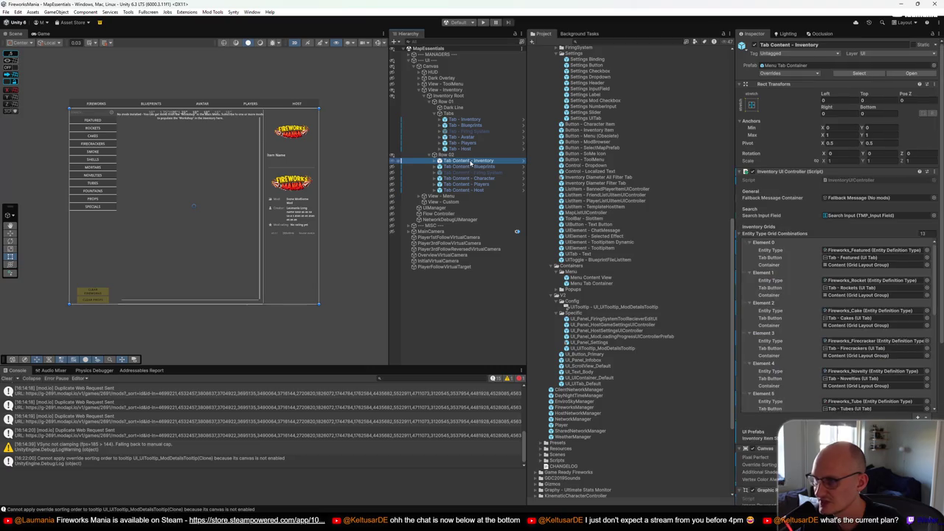
right_click(469, 161)
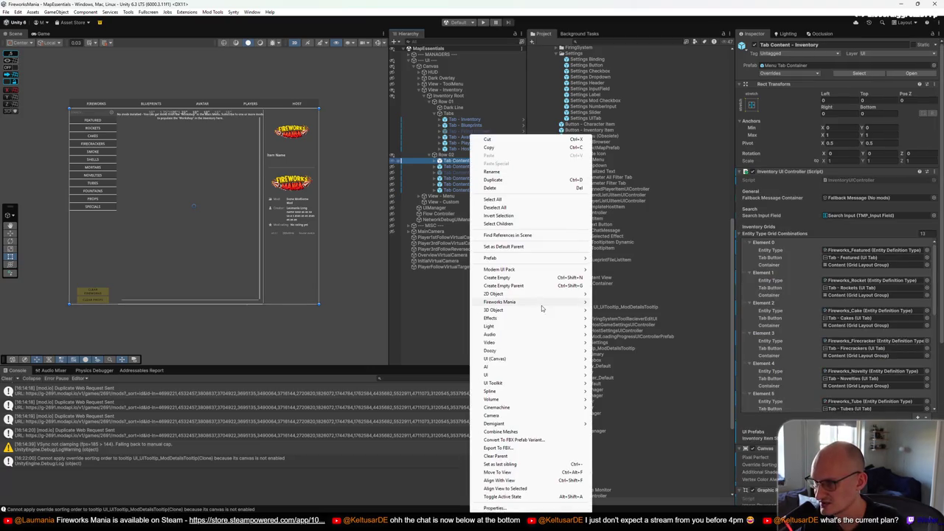
mouse_move(529, 259)
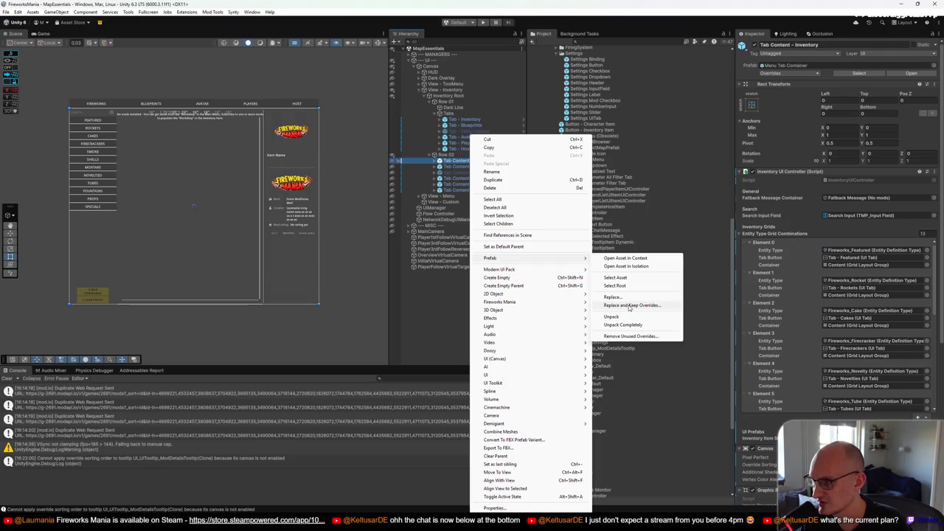
click(629, 305)
text(UICon)
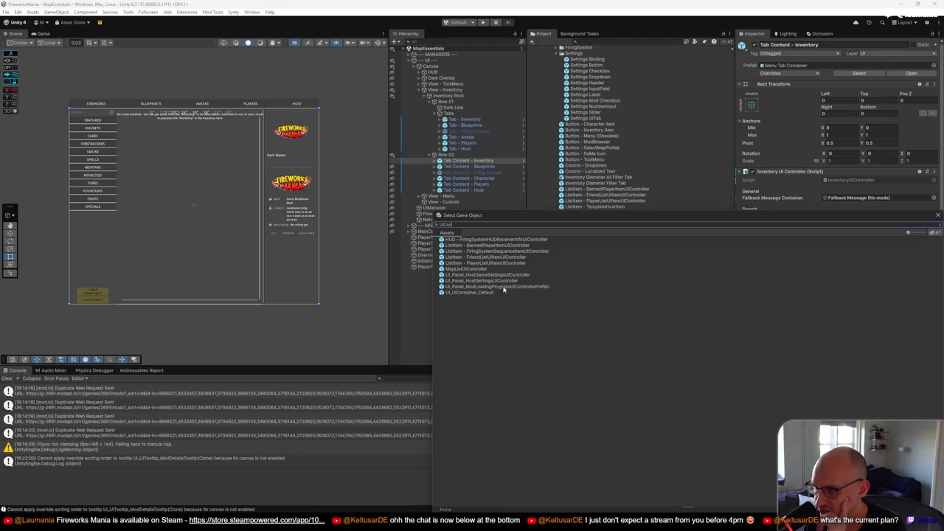
click(470, 292)
double_click(470, 292)
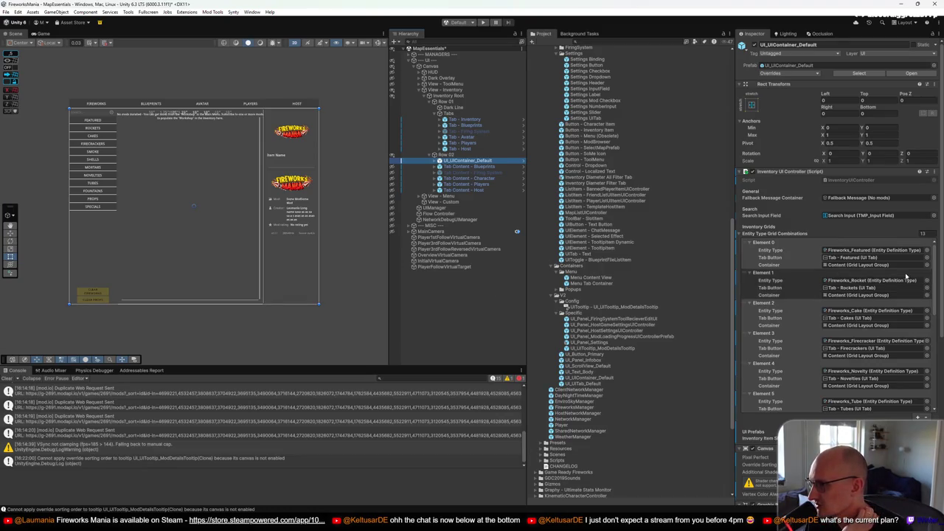
scroll(861, 265, down, 10)
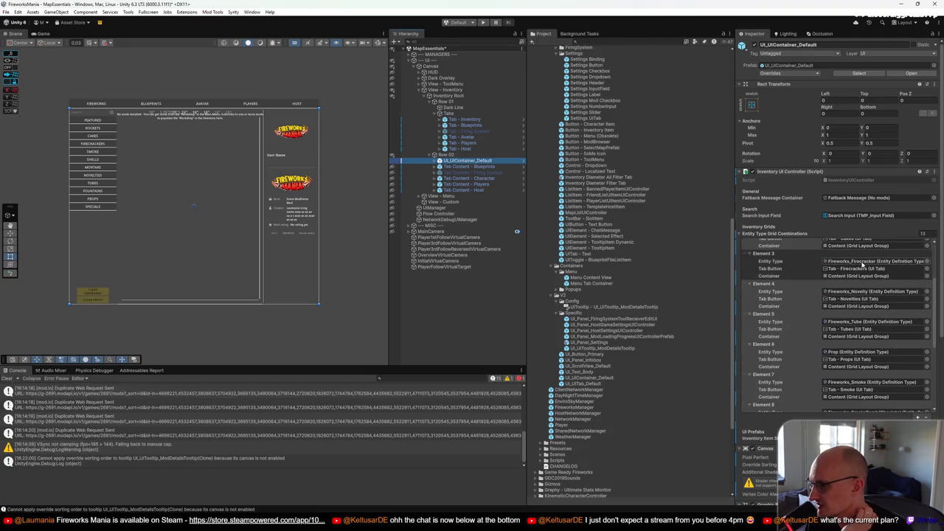
scroll(877, 416, down, 3)
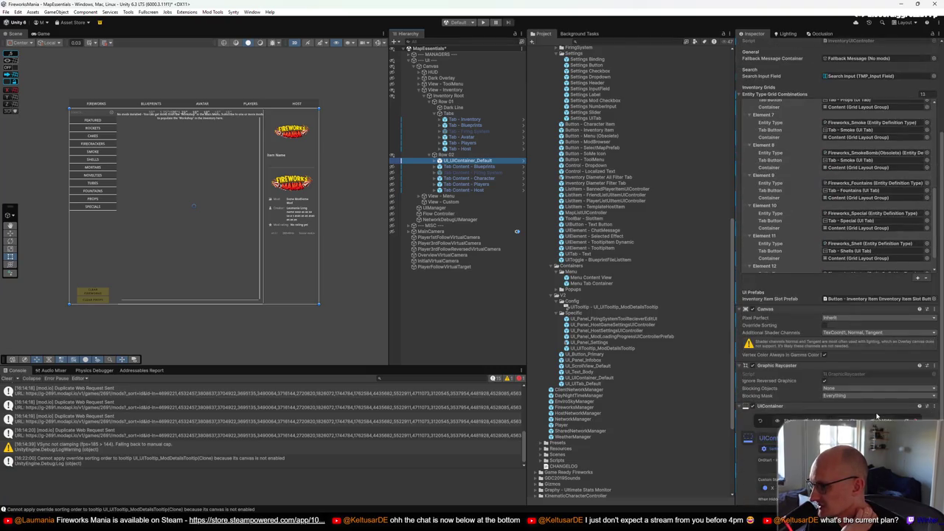
scroll(877, 416, down, 1)
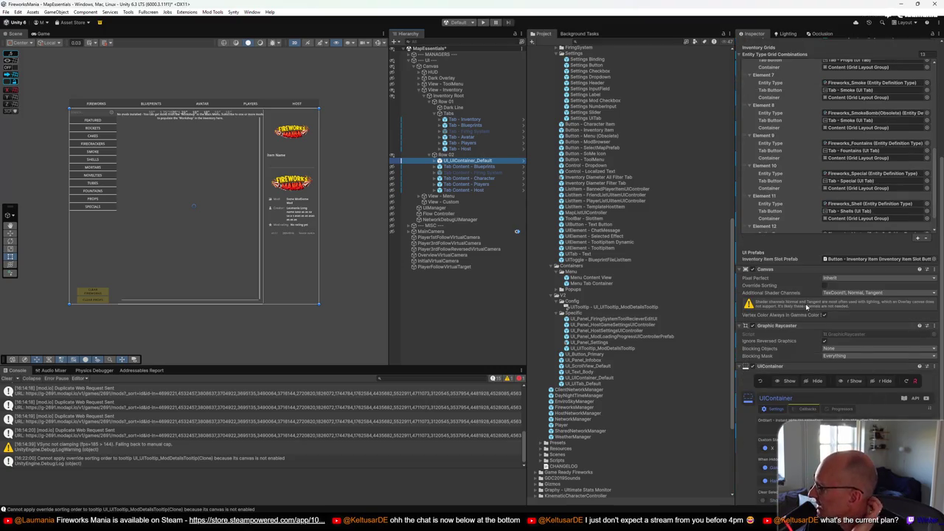
scroll(806, 307, down, 2)
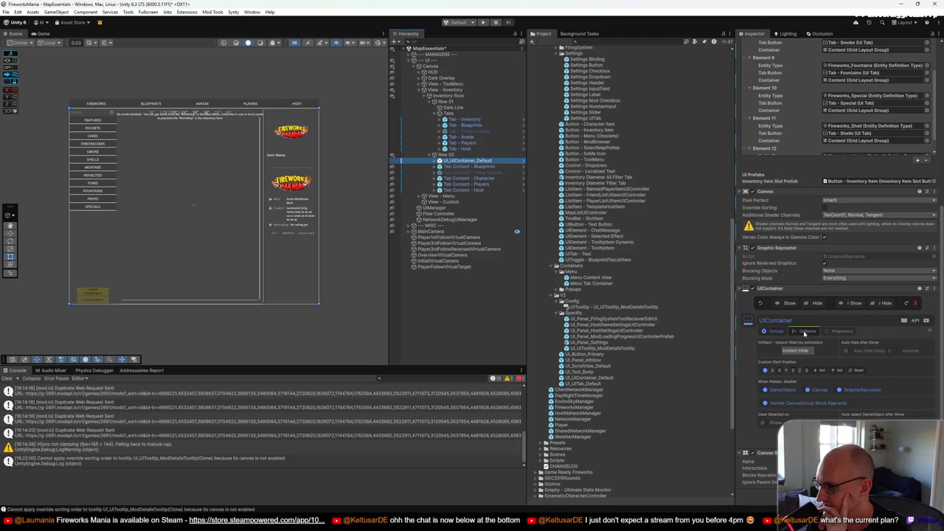
click(468, 166)
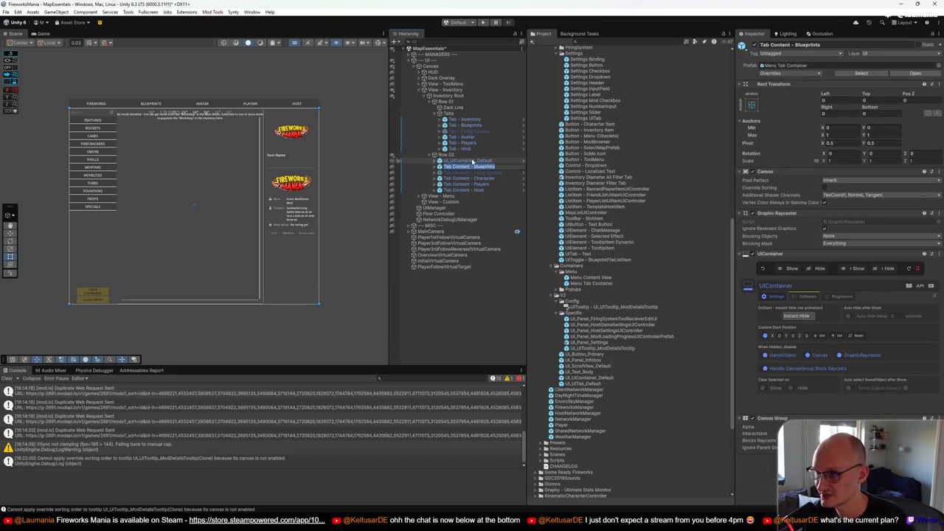
Rename the replaced container back to 'Tab Content - Inventory'
click(469, 160)
key(F2)
text(Tab Content - Blueprints)
key(BackSpace)
key(BackSpace)
key(BackSpace)
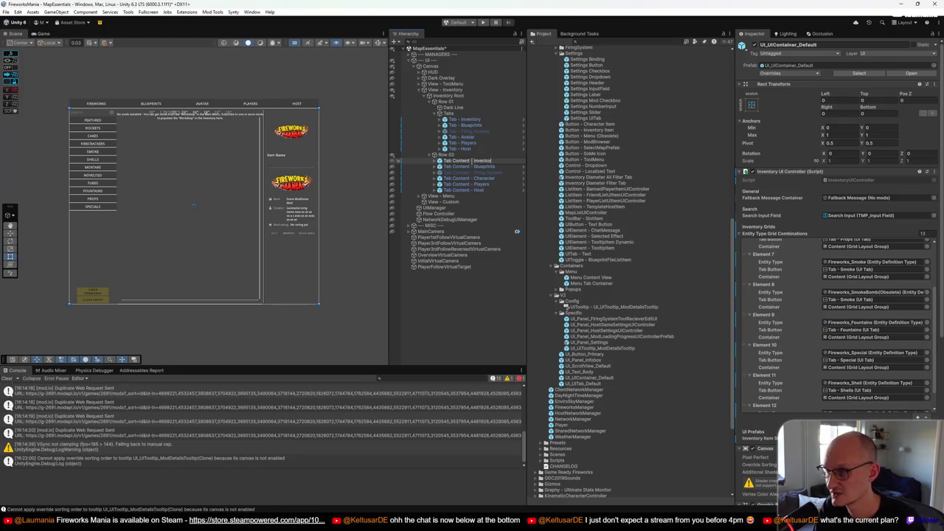
text(y)
key(Return)
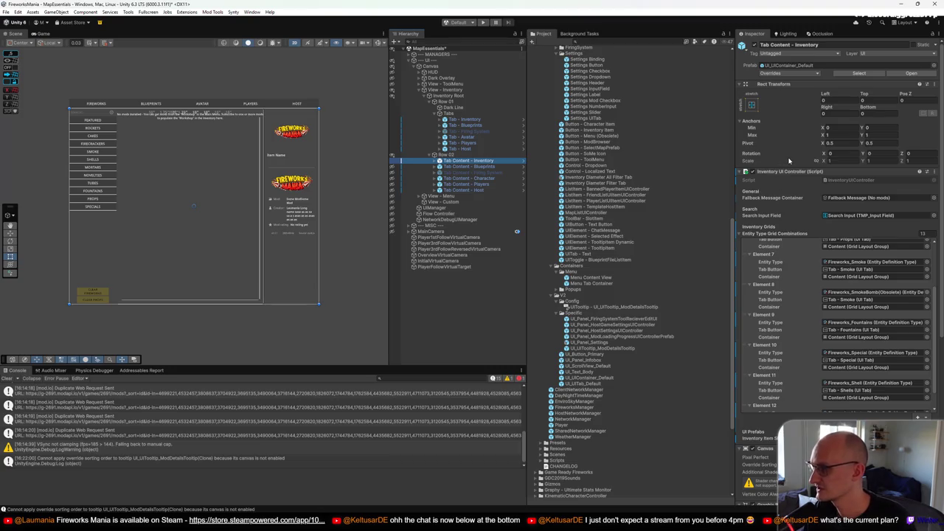
Replace Tab Content - Blueprints with the UI_UIContainer_Default prefab
click(475, 167)
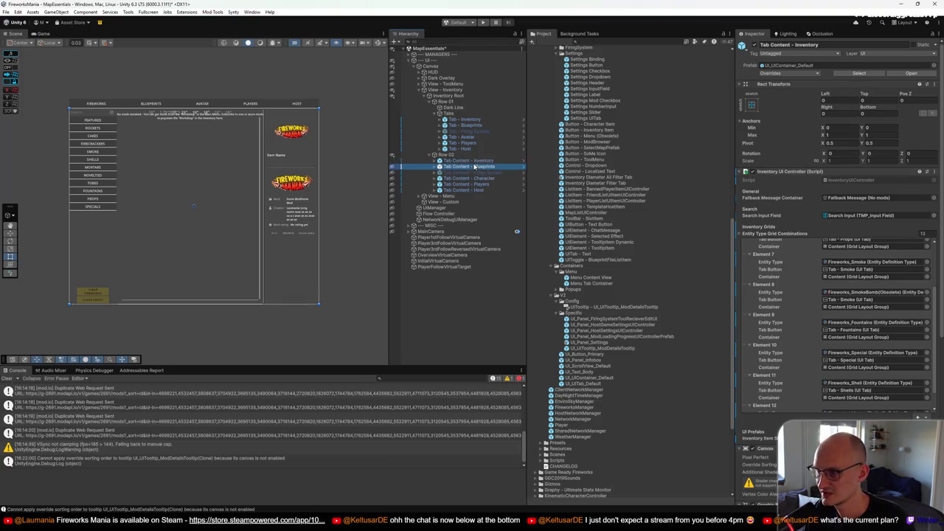
click(476, 160)
click(478, 166)
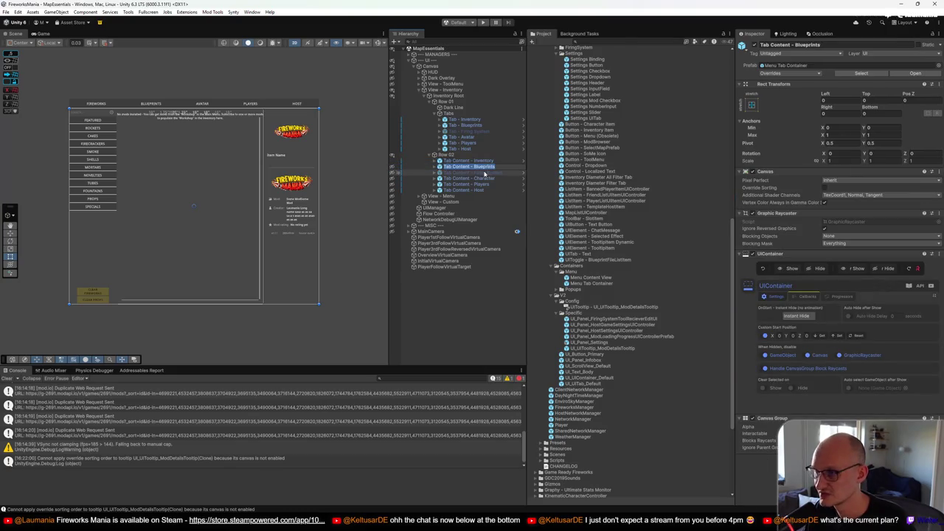
right_click(485, 168)
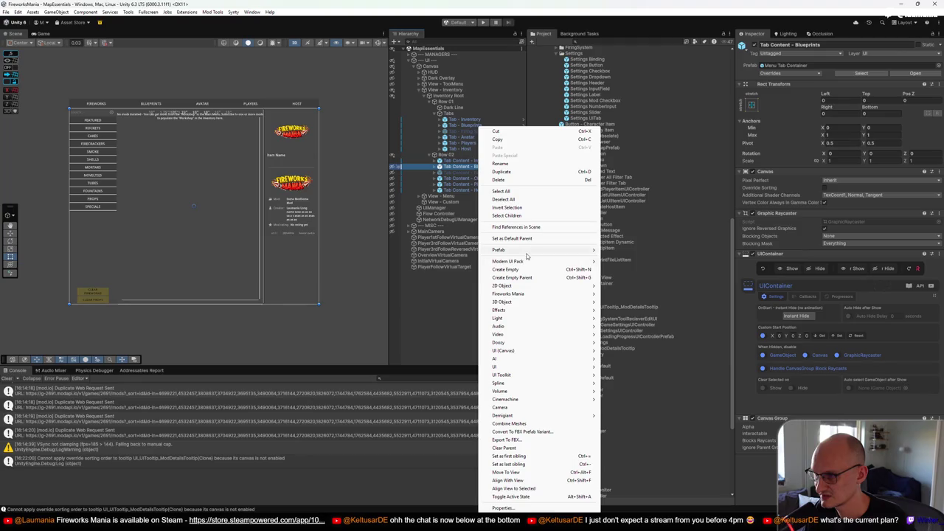
mouse_move(528, 250)
click(646, 293)
text(UIContr)
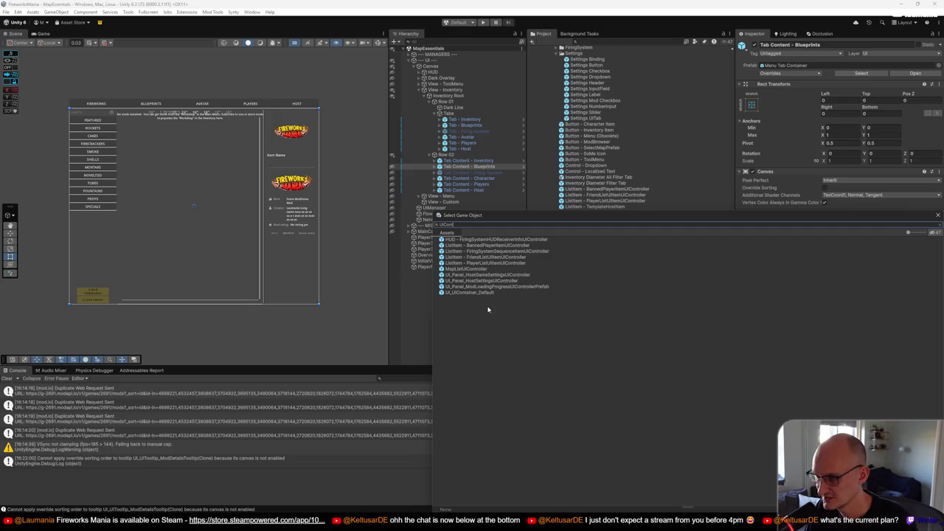
double_click(491, 292)
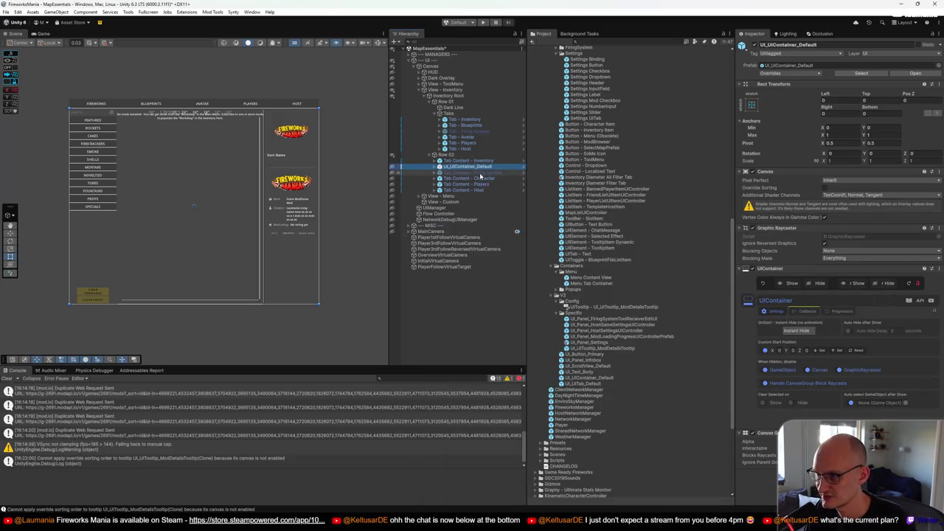
click(481, 171)
click(480, 166)
text(Tab Content - Blueprints)
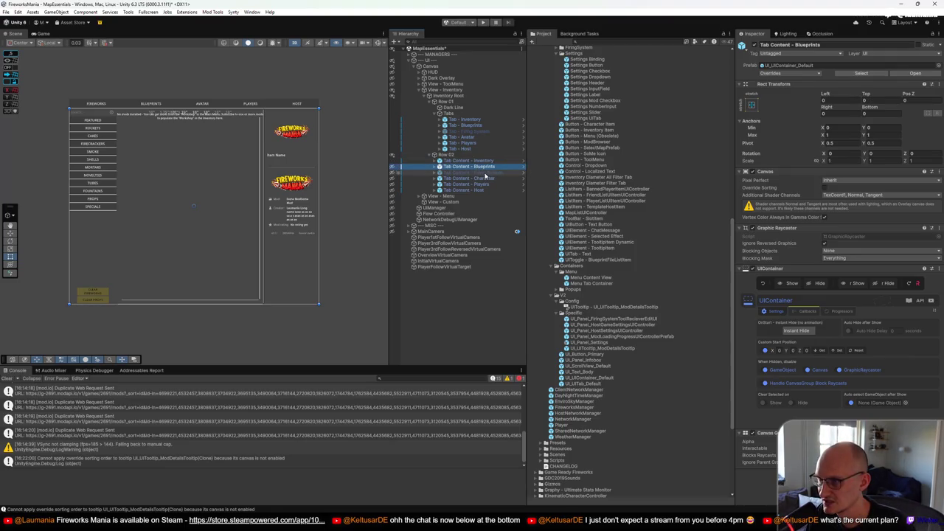
click(485, 173)
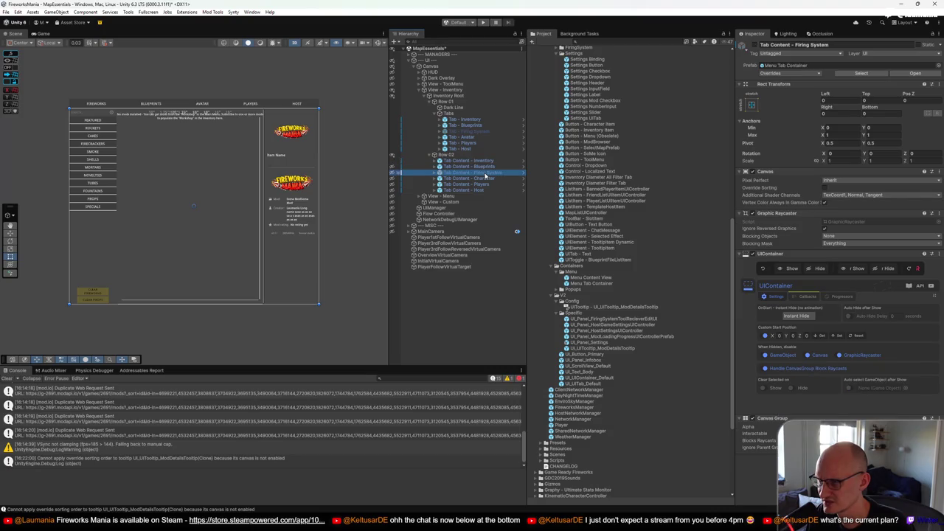
Replace Tab Content - Firing System with the UI_UIContainer_Default prefab
right_click(485, 175)
mouse_move(538, 254)
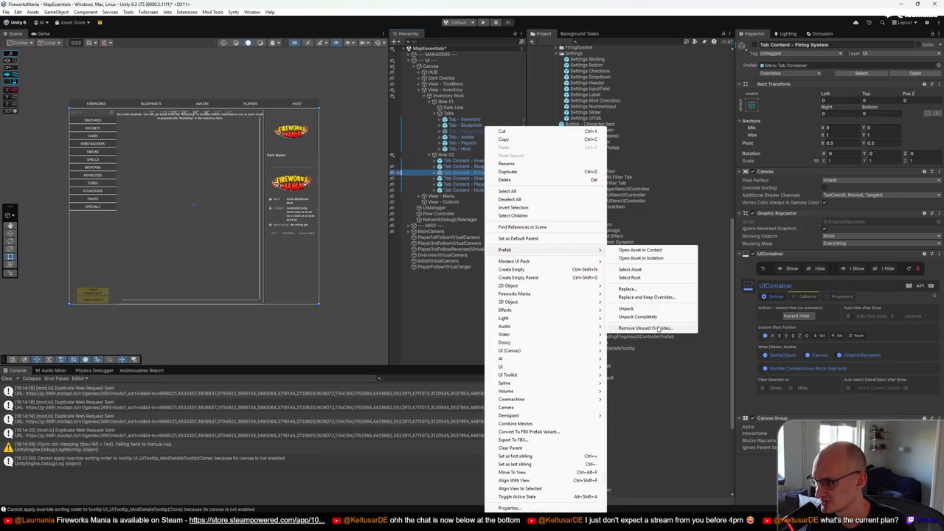
click(632, 289)
text(tab)
text(ro)
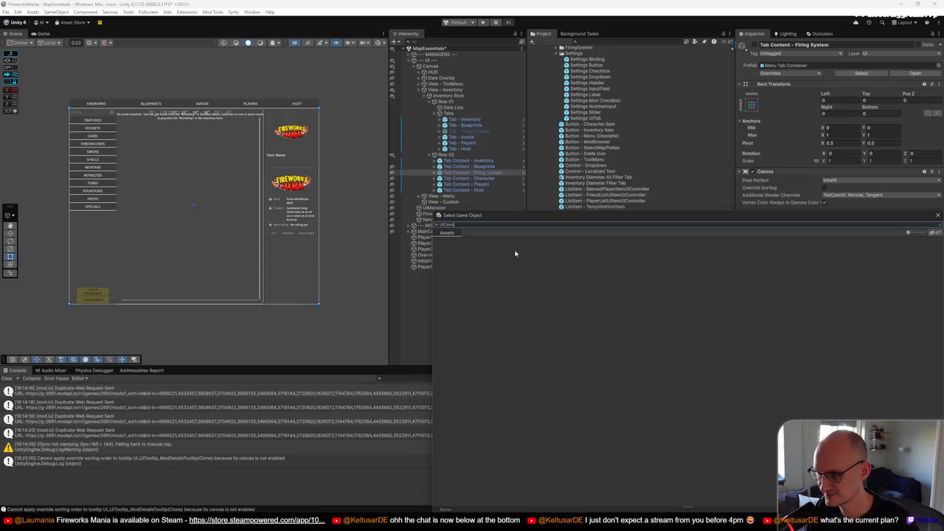
text(tro)
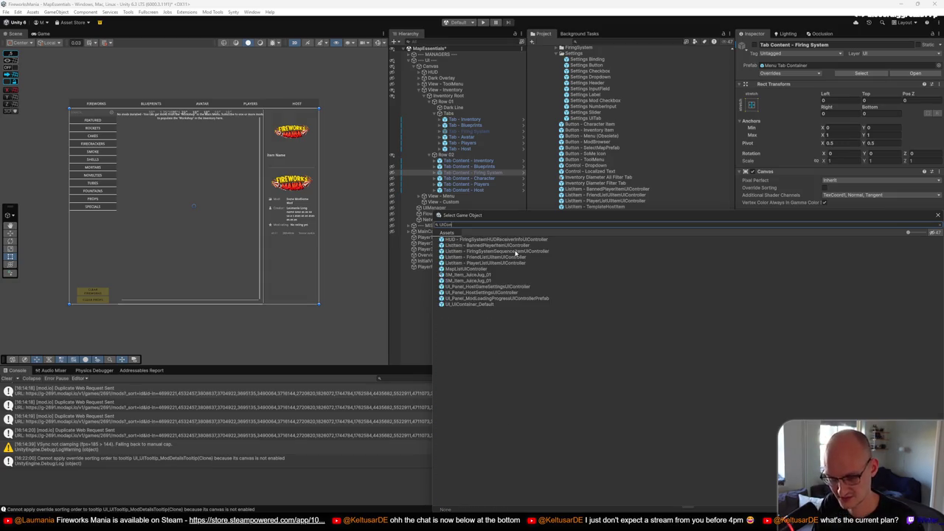
key(BackSpace)
text(a)
double_click(485, 240)
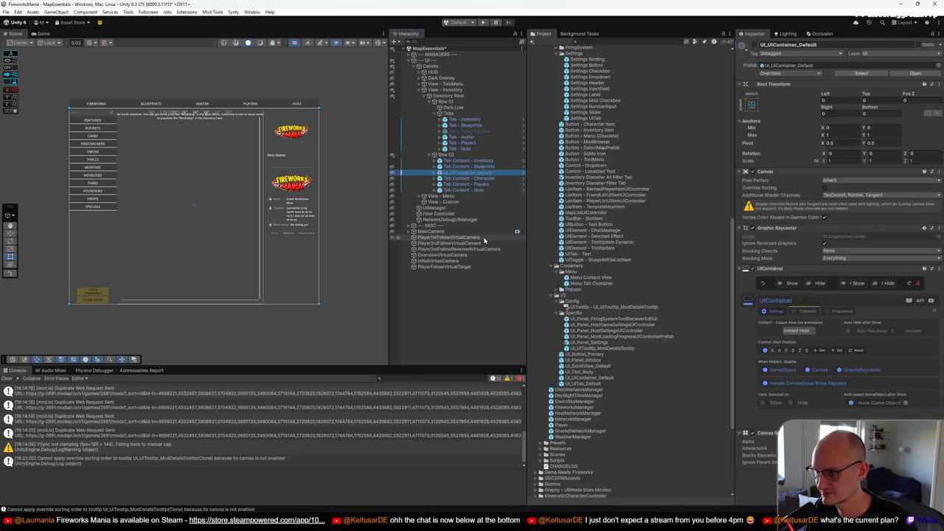
Rename the new instance 'Tab Content - Firing System' and undo an accidental change
key(ctrl+v)
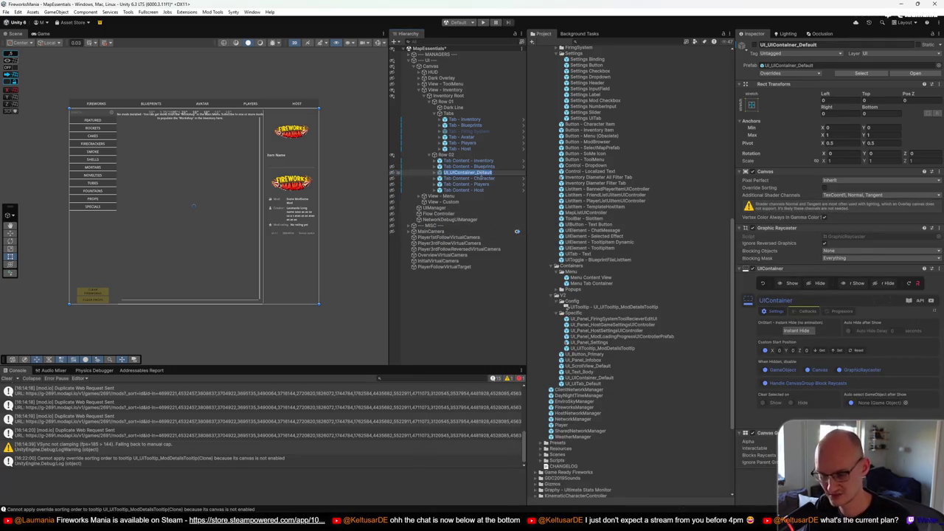
key(ctrl+shift+Left)
text(Firing System)
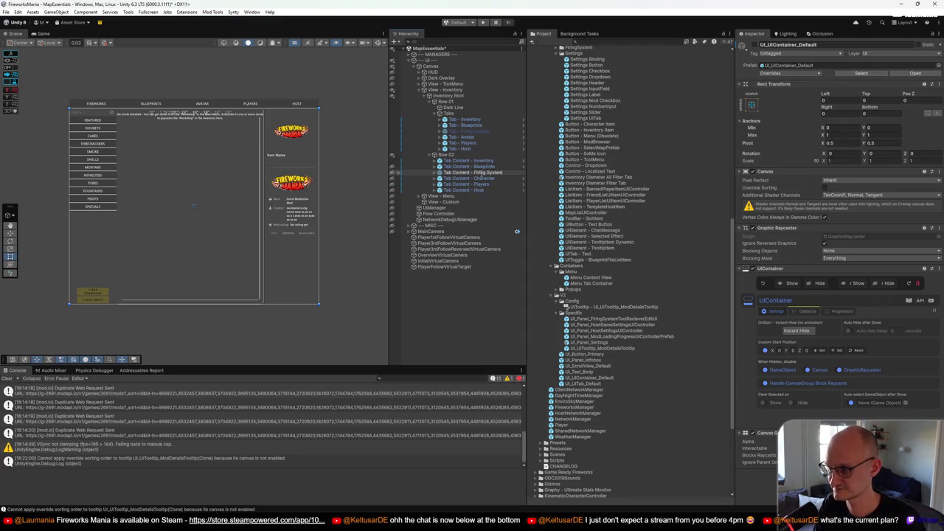
key(Return)
right_click(469, 179)
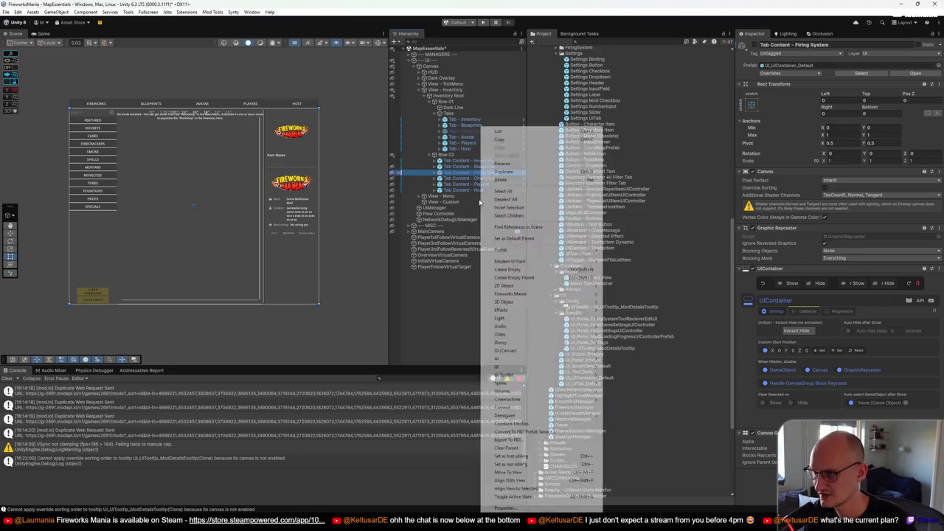
key(Escape)
key(ctrl+z)
key(ctrl+z)
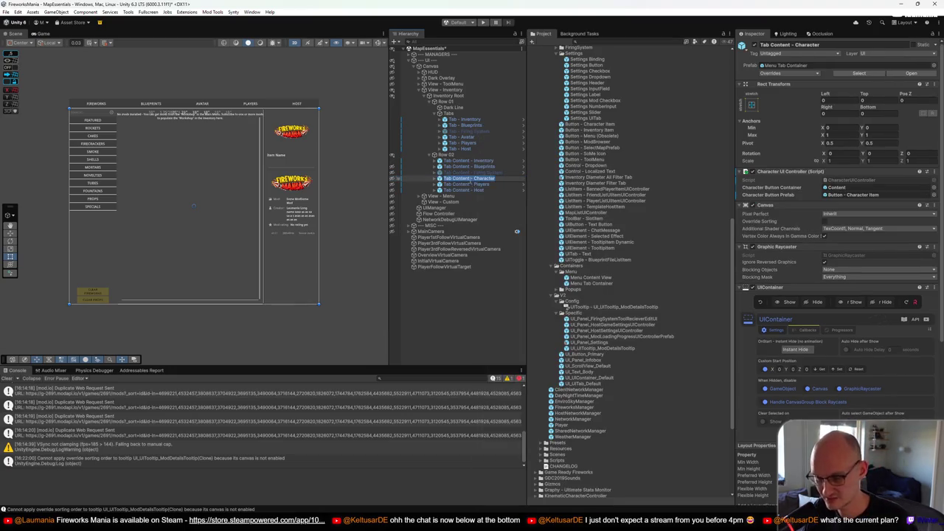
Replace the Character tab content with UI_UIContainer_Default, keeping overrides
right_click(477, 184)
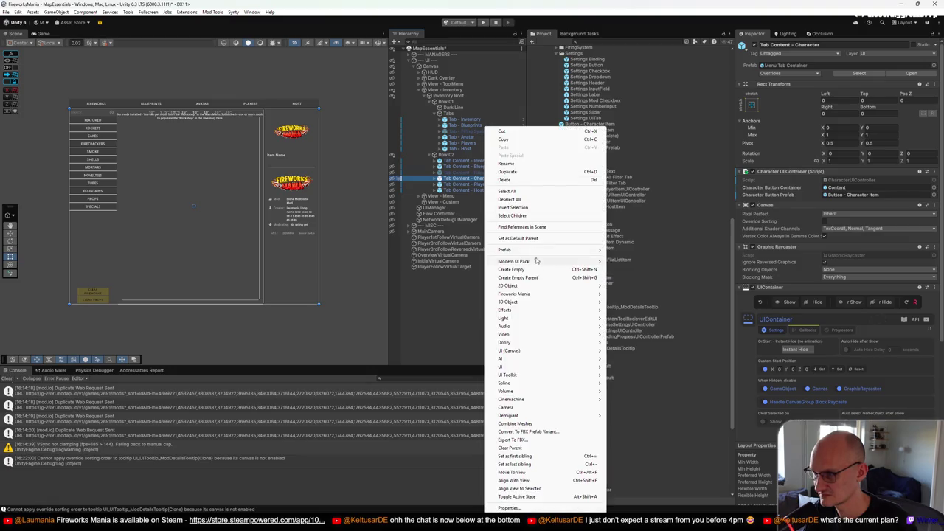
mouse_move(531, 250)
click(661, 300)
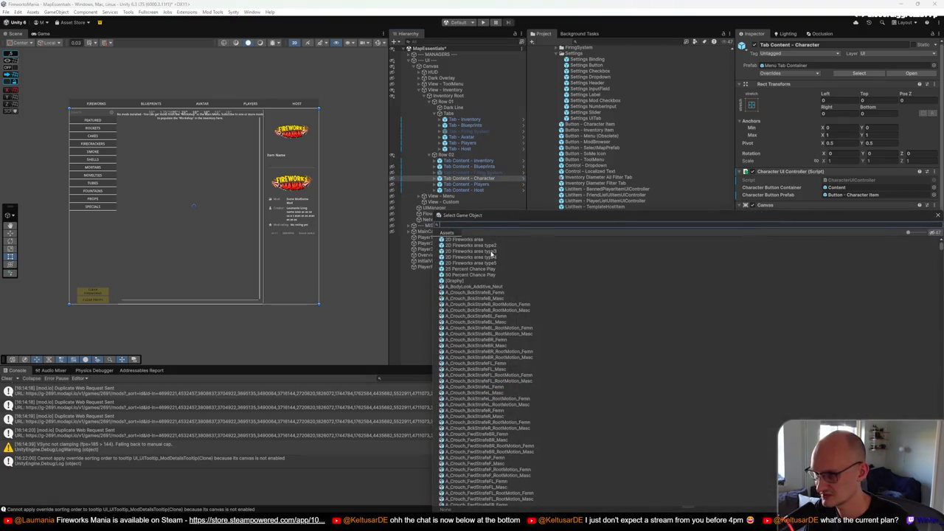
text(UIContainer)
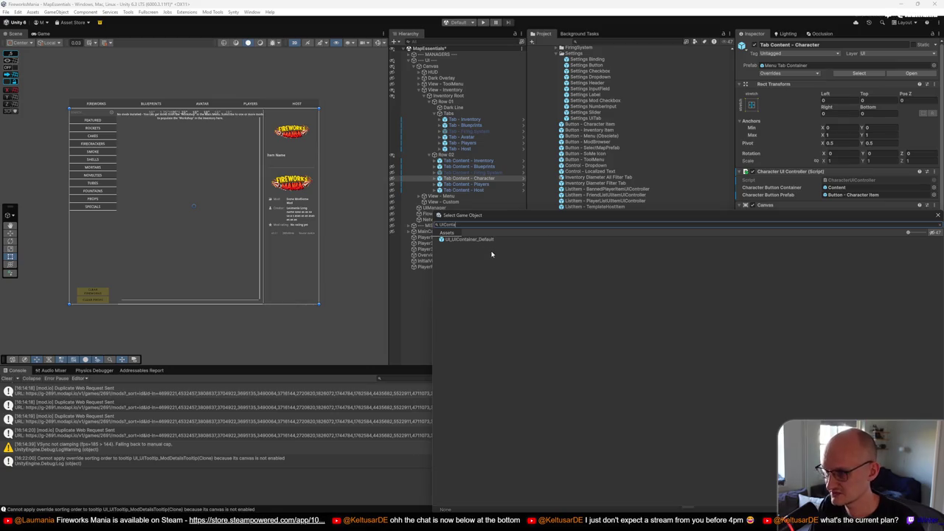
double_click(491, 240)
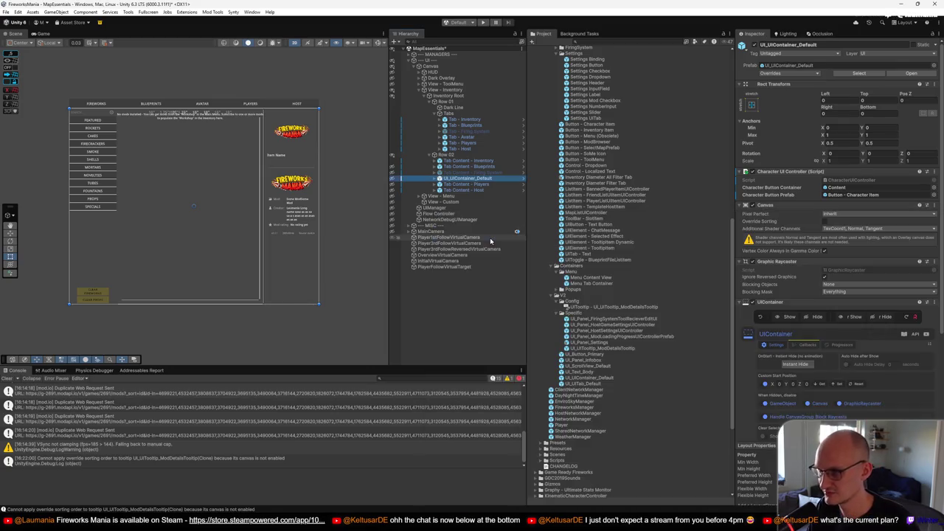
Replace Tab Content - Players with UI_UIContainer_Default, keeping overrides
click(486, 184)
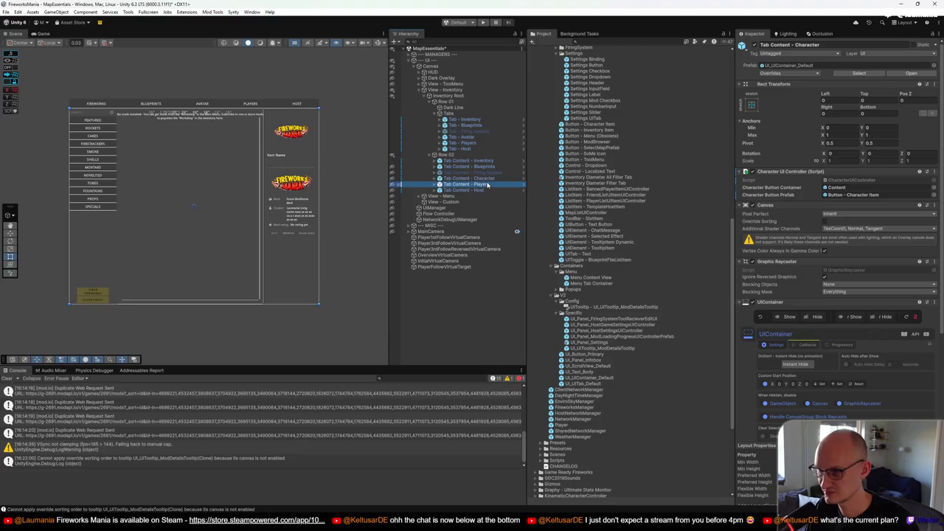
right_click(480, 183)
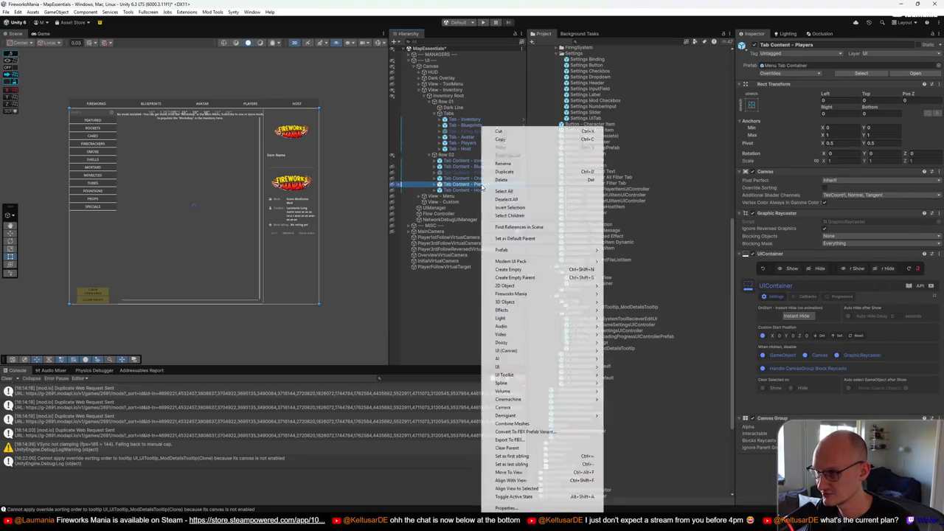
mouse_move(560, 250)
click(642, 298)
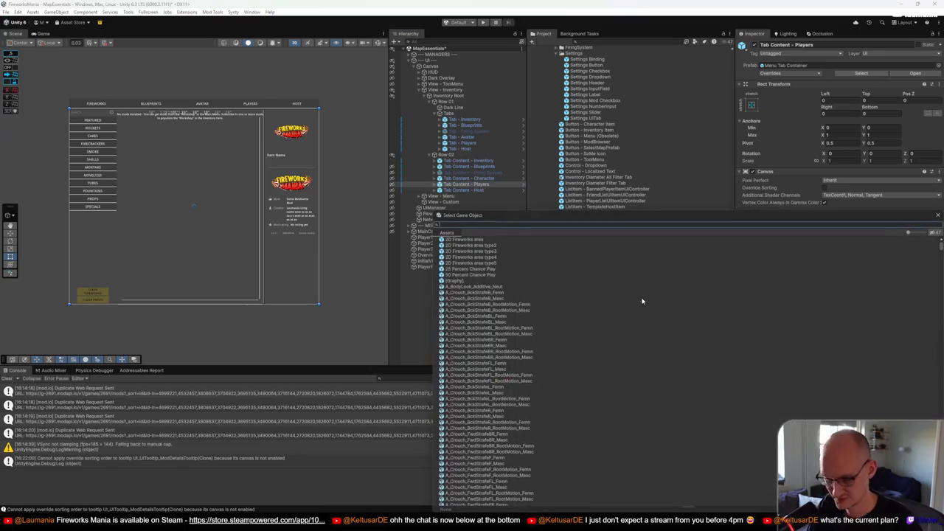
text(UICon)
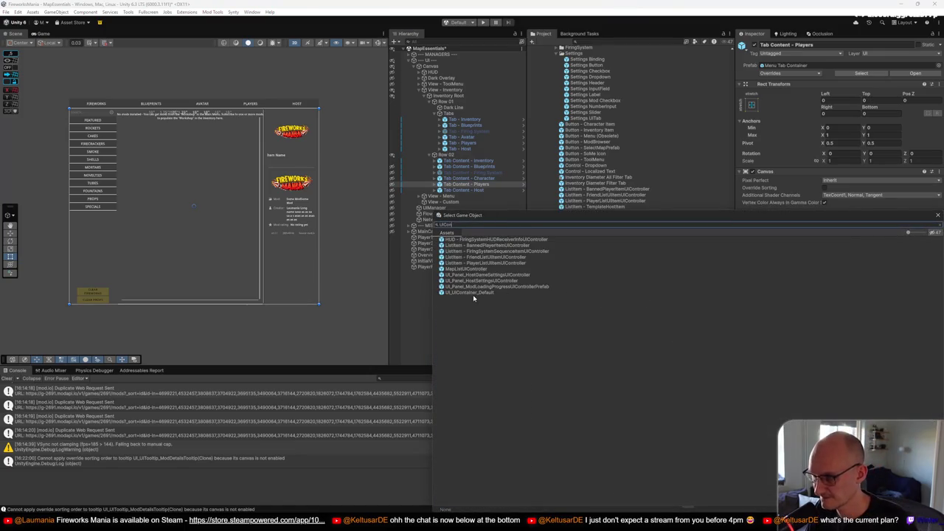
double_click(477, 293)
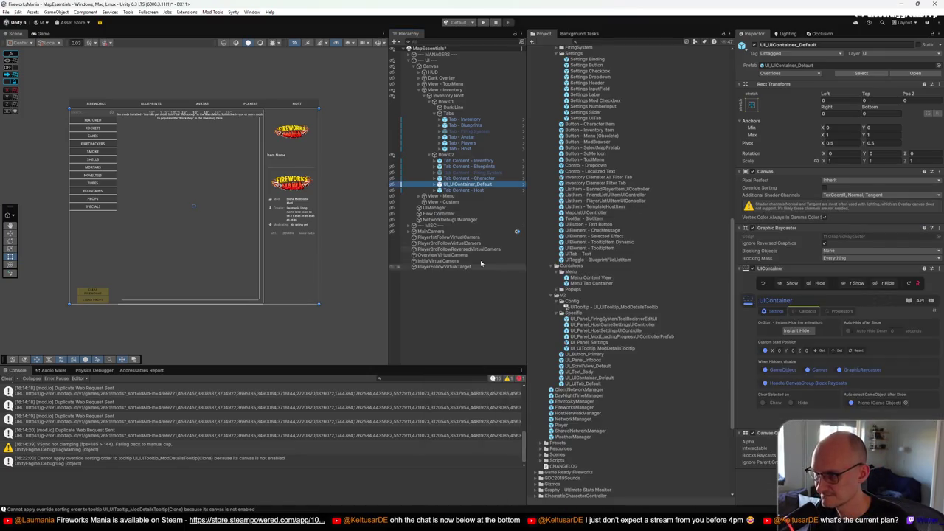
Replace Tab Content - Host with UI_UIContainer_Default, keeping overrides
click(465, 189)
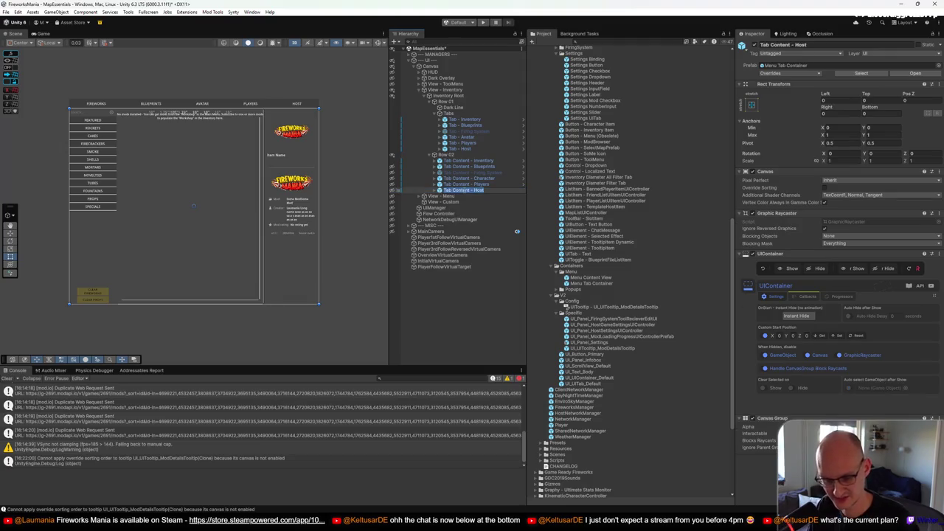
shift+click(464, 160)
right_click(470, 189)
mouse_move(517, 260)
click(642, 305)
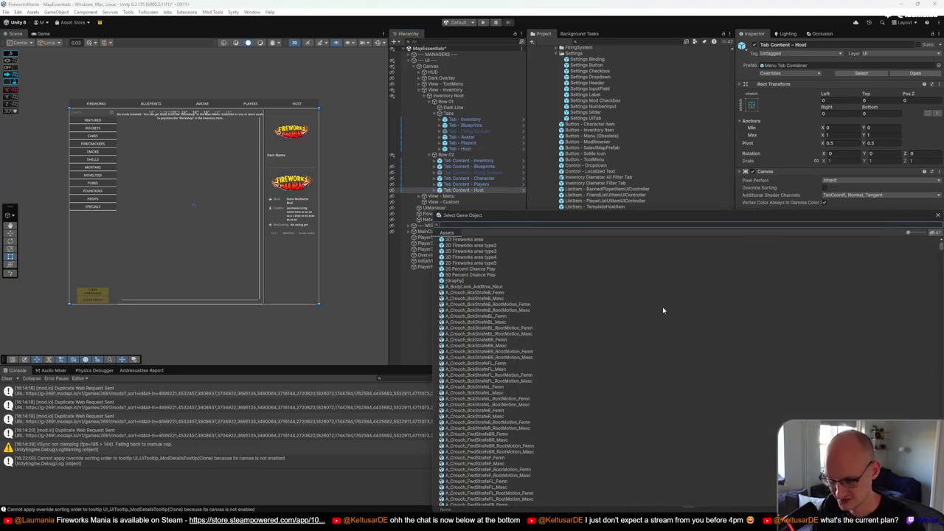
text(UICon)
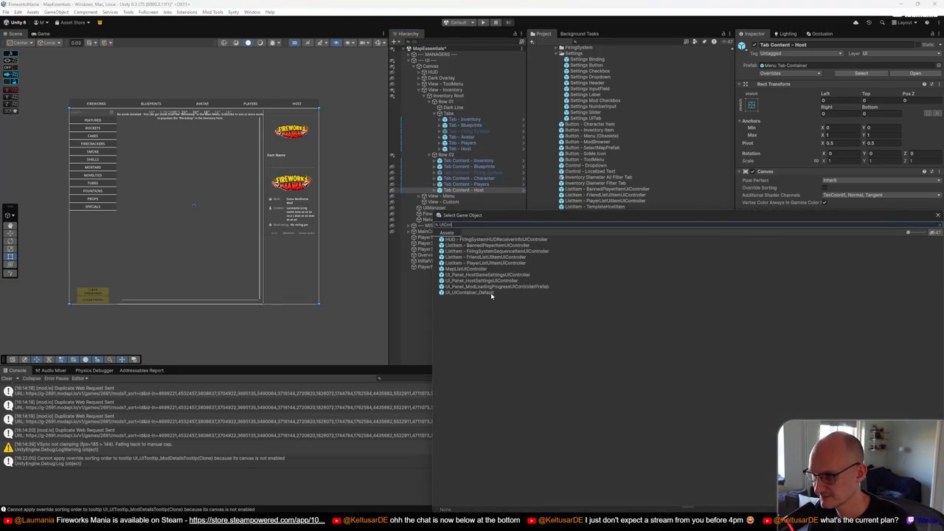
double_click(491, 295)
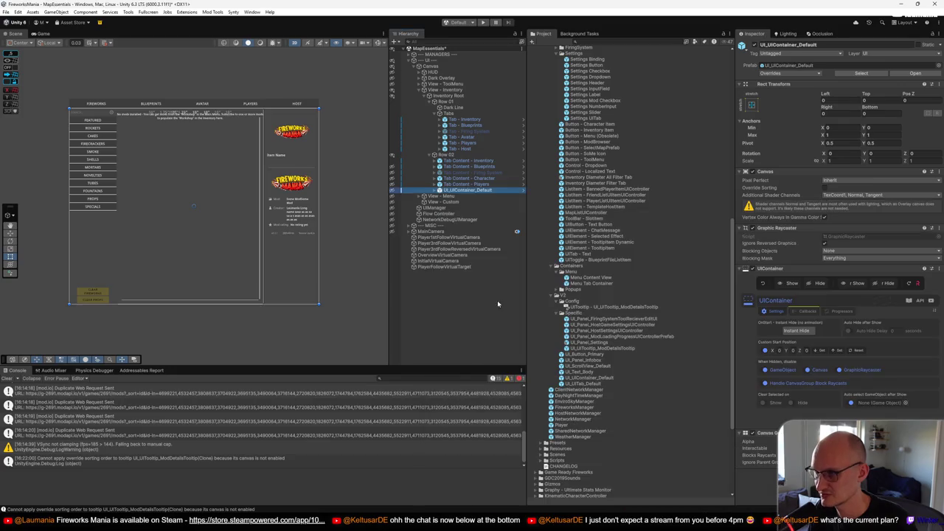
Check the Host, Players, Character and Inventory tab contents now use UI_UIContainer_Default
click(472, 189)
click(472, 183)
click(476, 178)
click(480, 160)
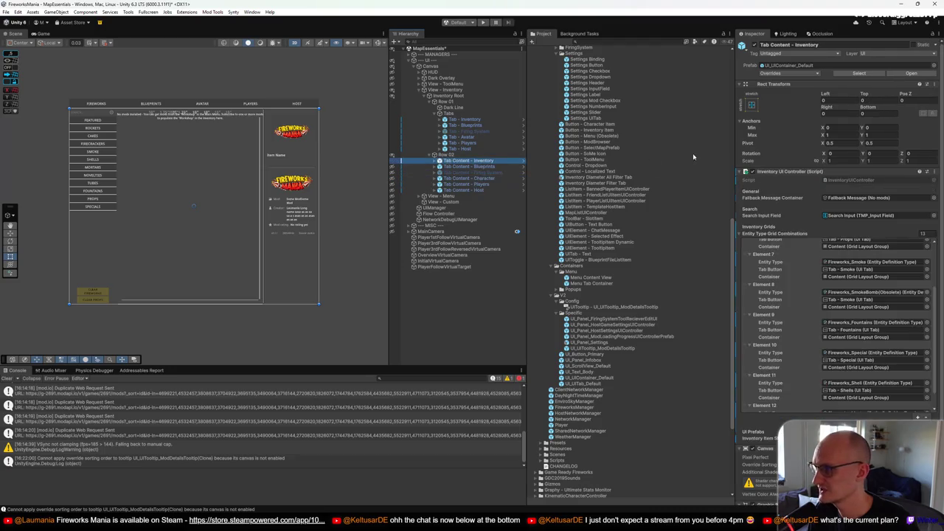
click(783, 66)
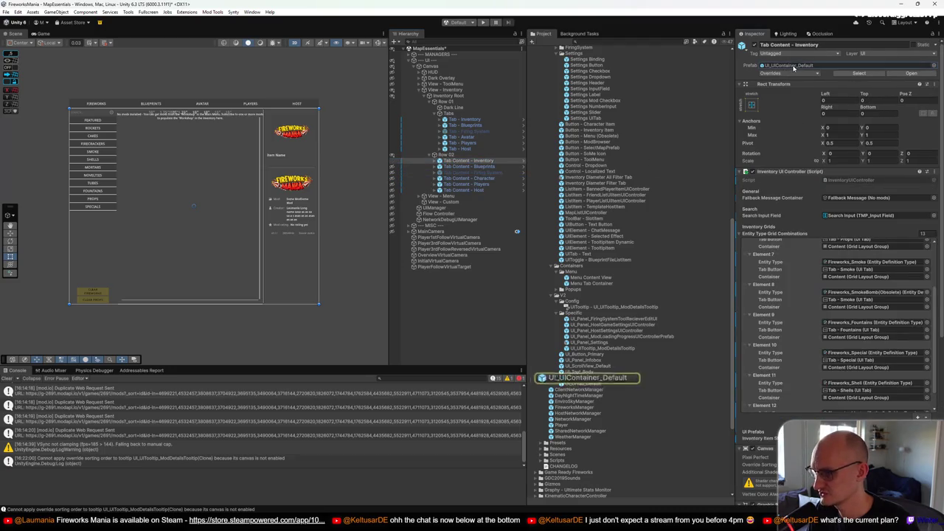
Verify the Inventory and Host tabs still target their tab content containers
click(464, 118)
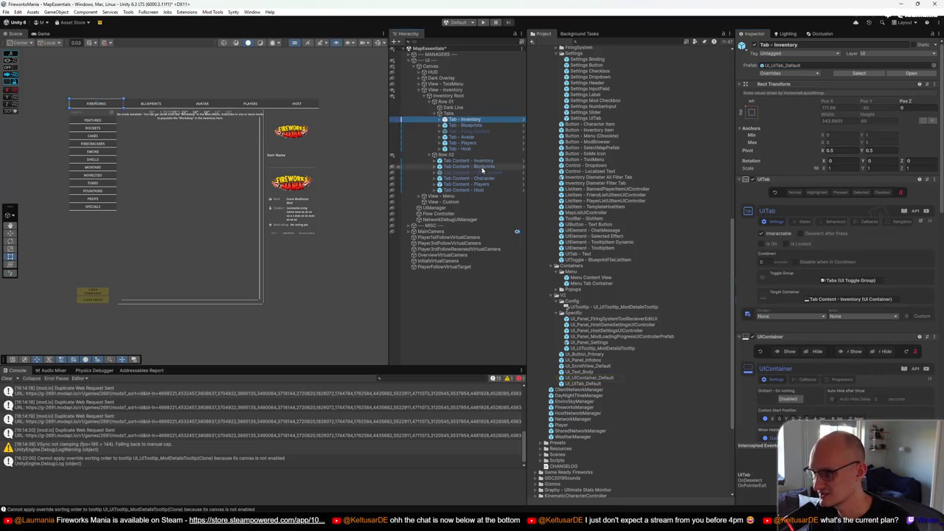
click(842, 299)
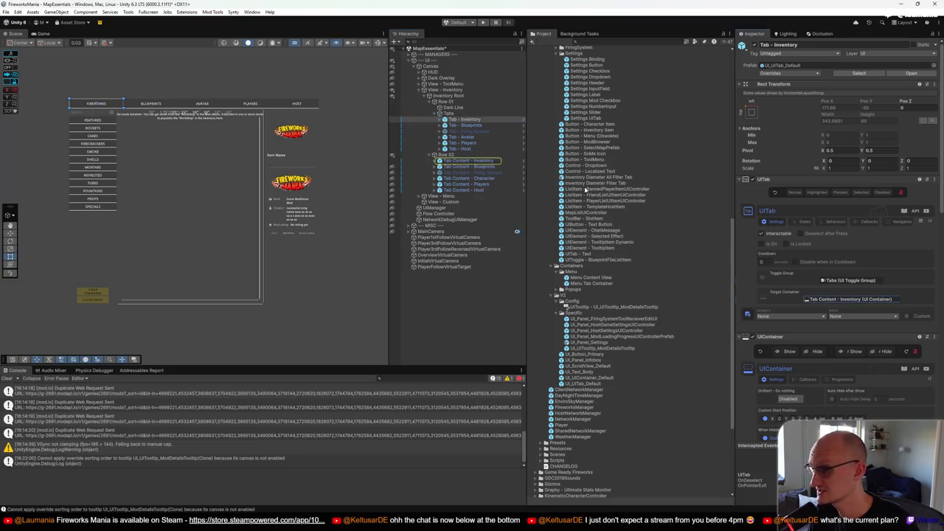
click(462, 148)
click(835, 300)
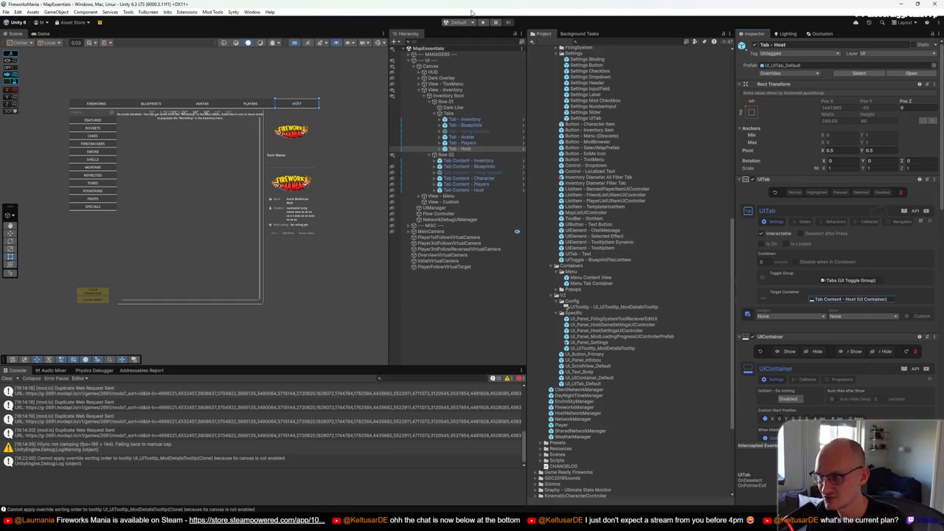
right_click(590, 284)
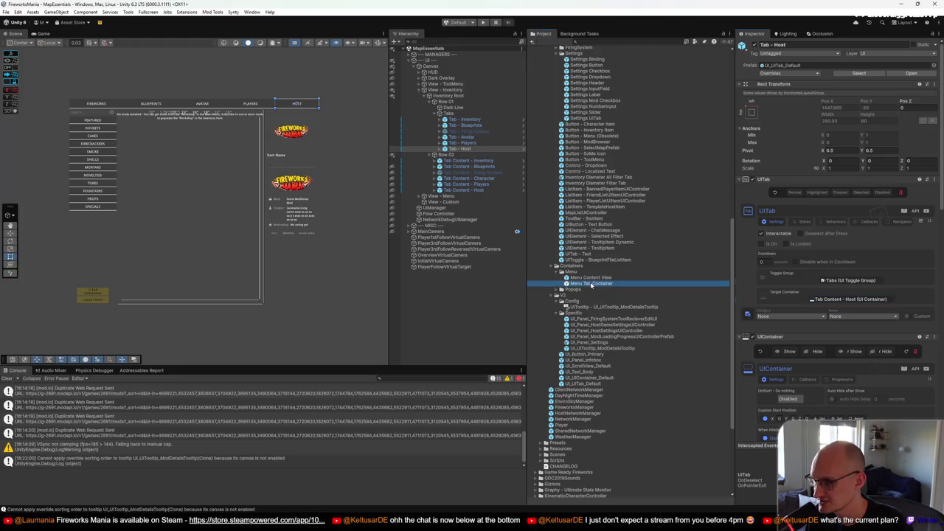
click(649, 426)
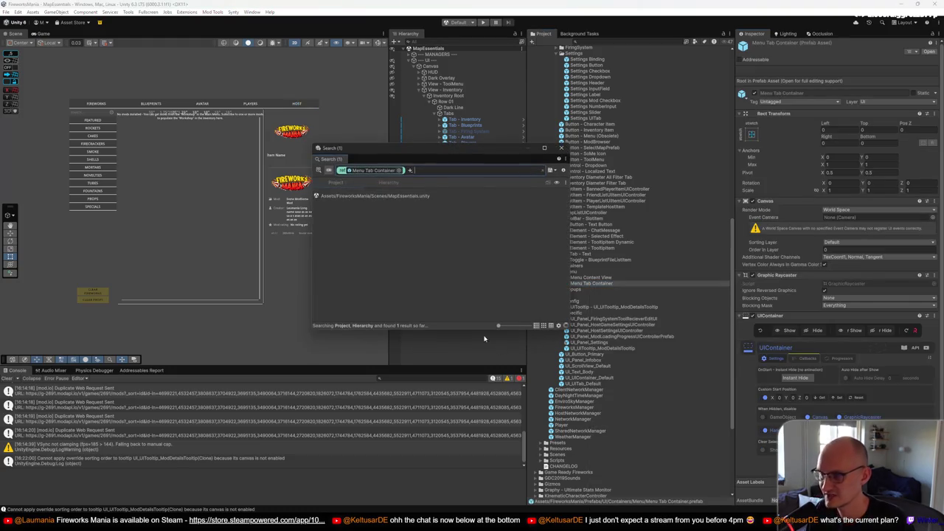
click(562, 148)
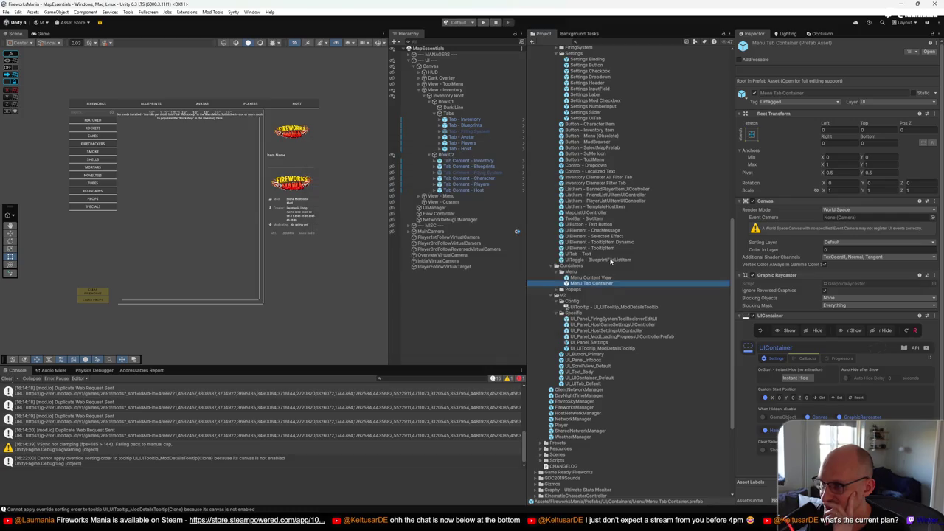
right_click(602, 287)
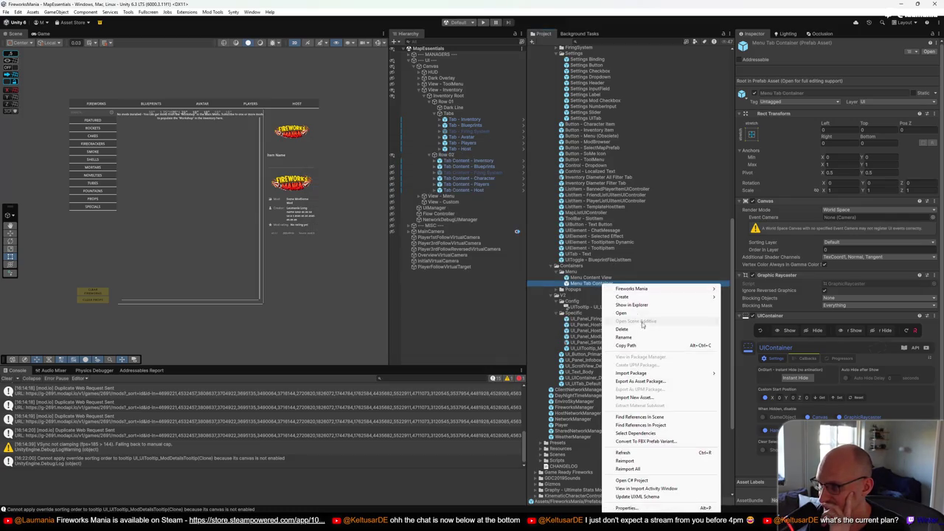
click(496, 285)
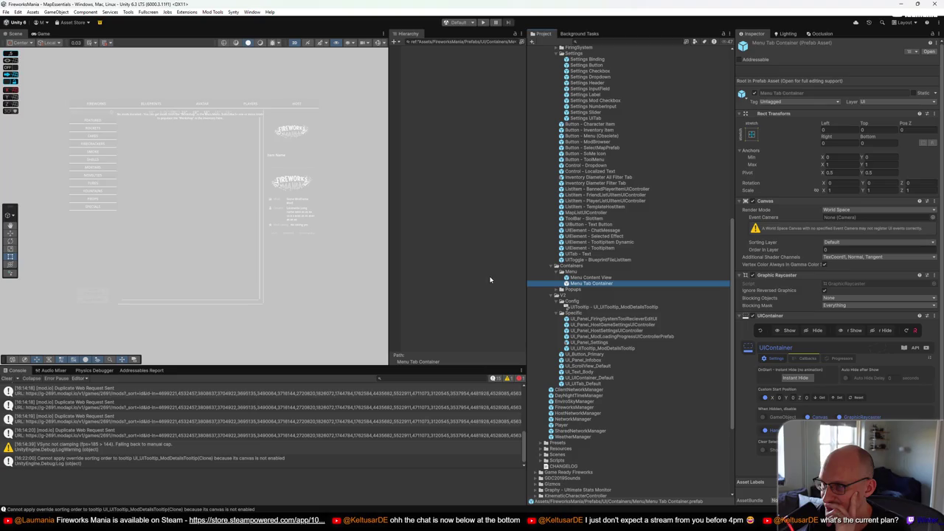
click(514, 43)
click(460, 310)
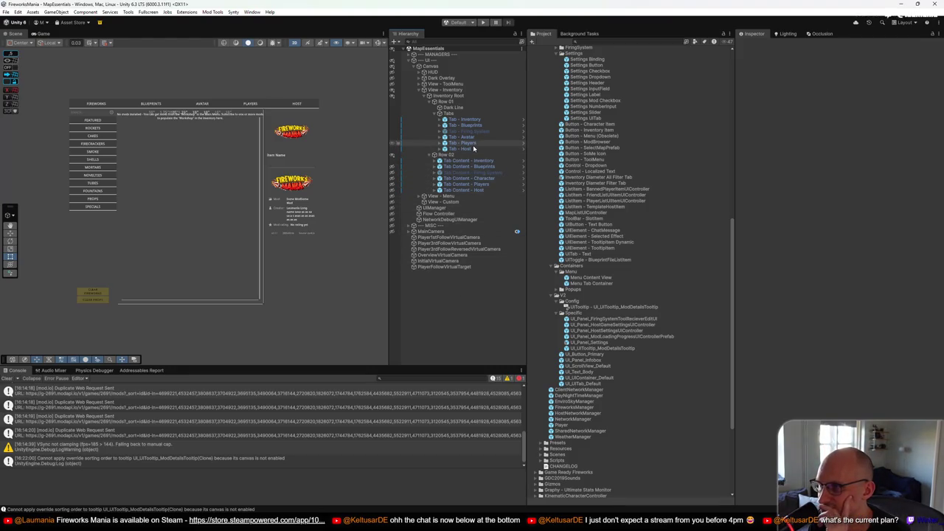
Expand View - Menu down to Column Middle and inspect the Tips and Settings views
click(419, 195)
click(425, 201)
click(429, 207)
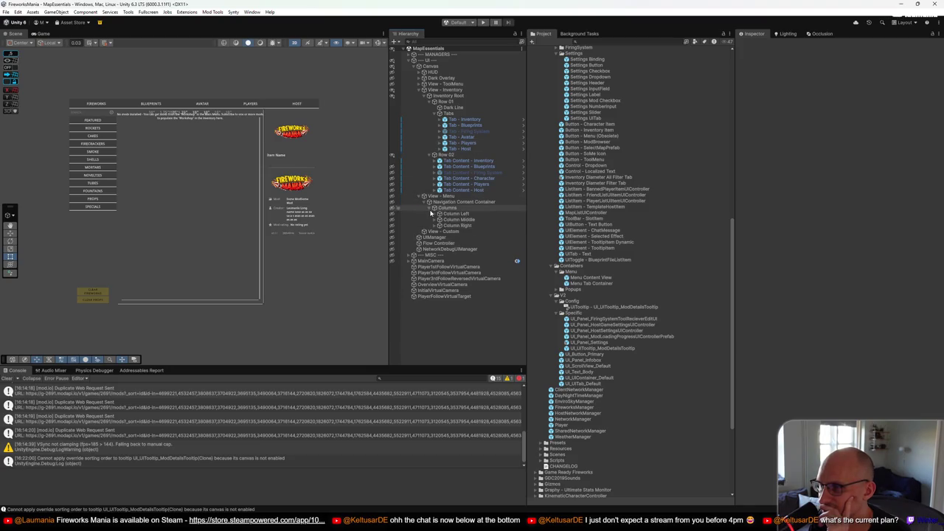
click(434, 219)
click(459, 225)
click(465, 231)
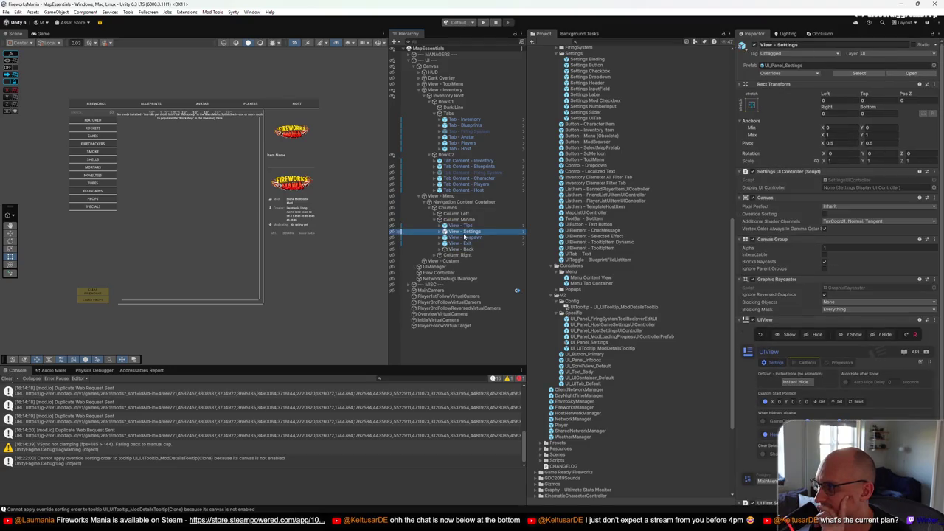
click(460, 224)
Ping the source prefabs of Tips, Respawn and Exit, confirming they use Menu Content View
click(779, 65)
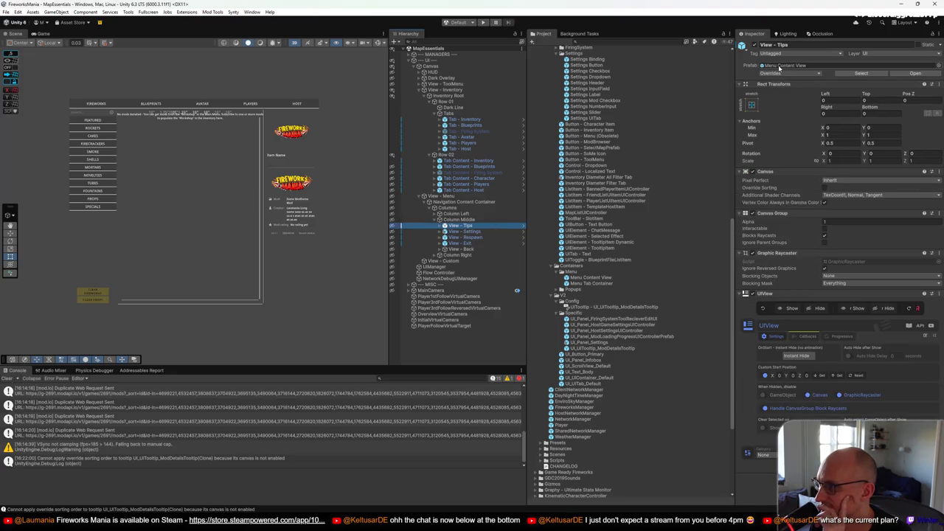
click(474, 232)
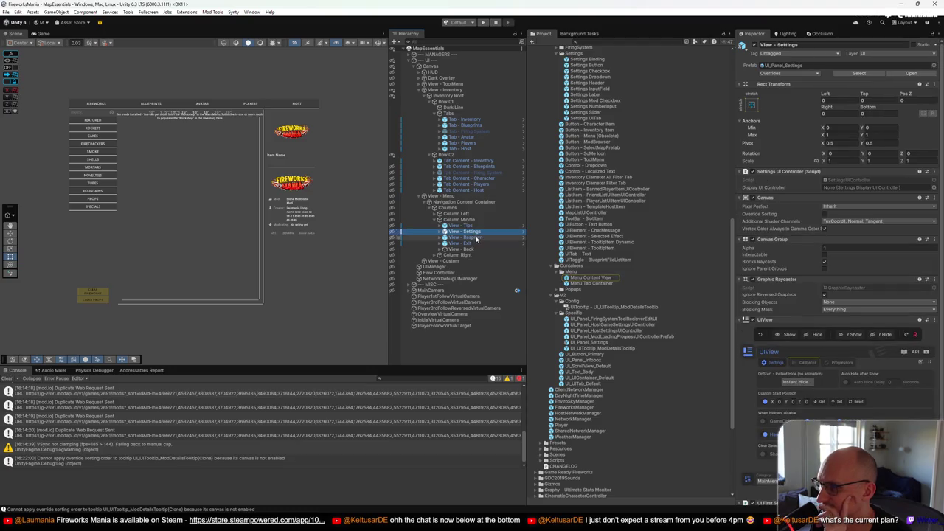
key(Up)
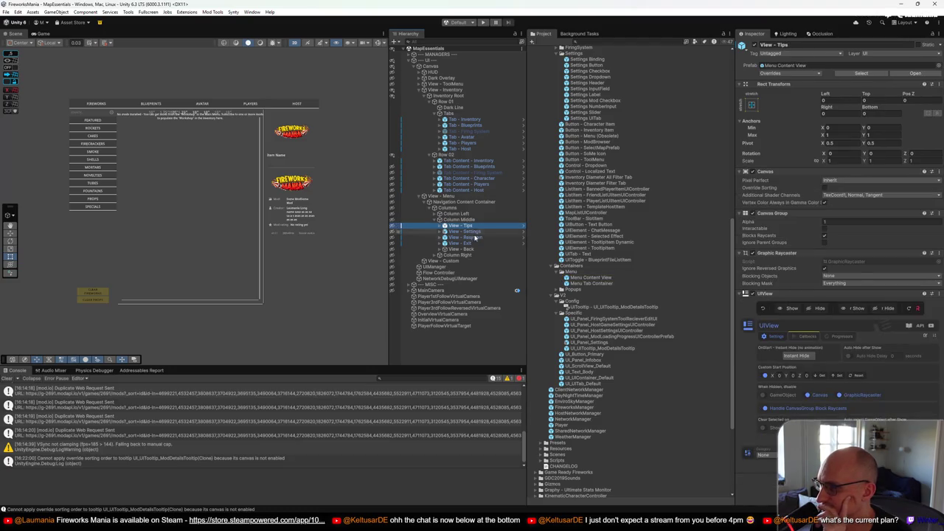
click(478, 232)
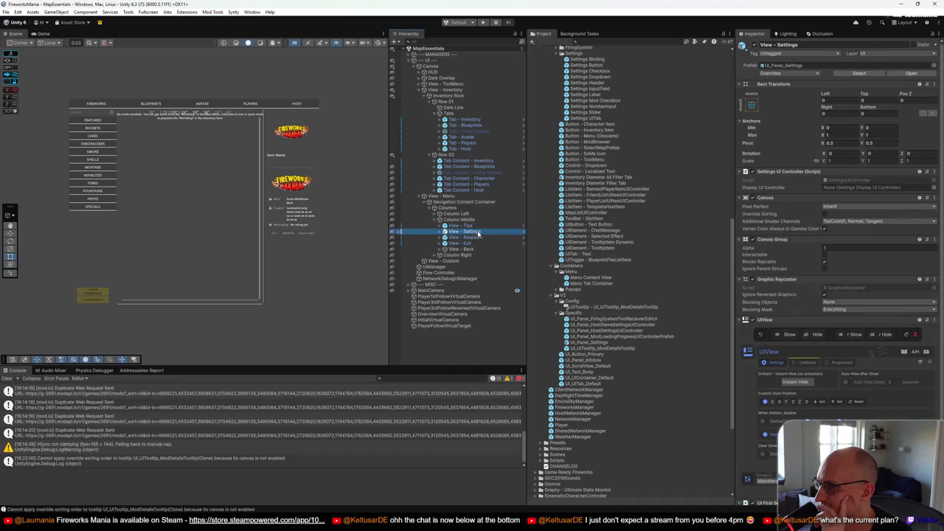
click(477, 238)
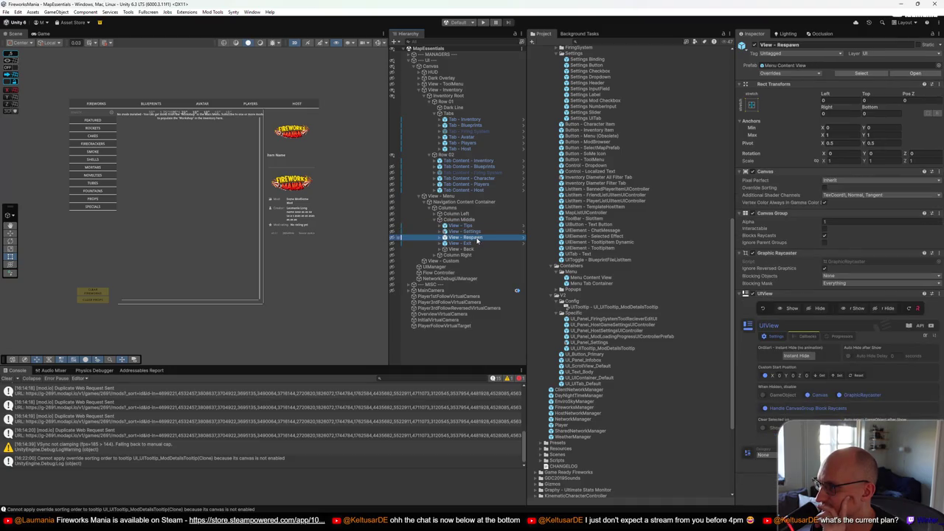
click(804, 66)
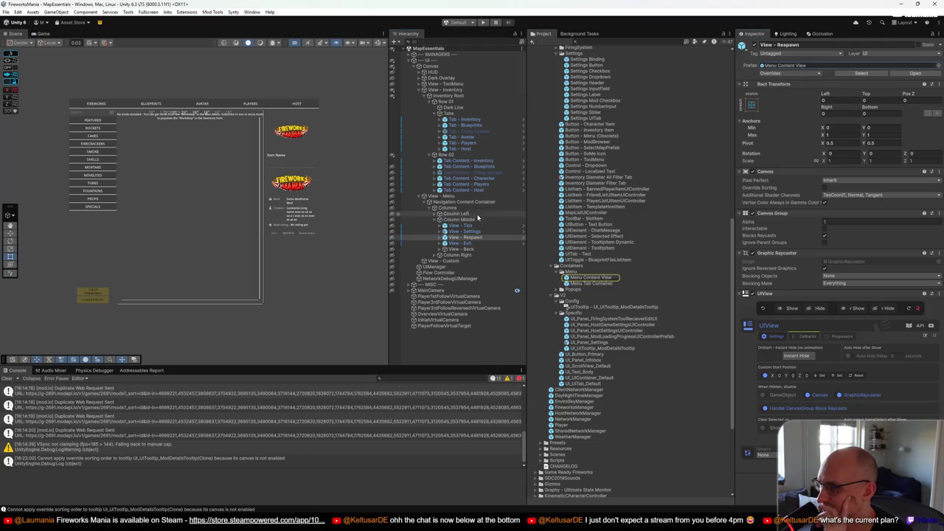
click(477, 244)
click(782, 65)
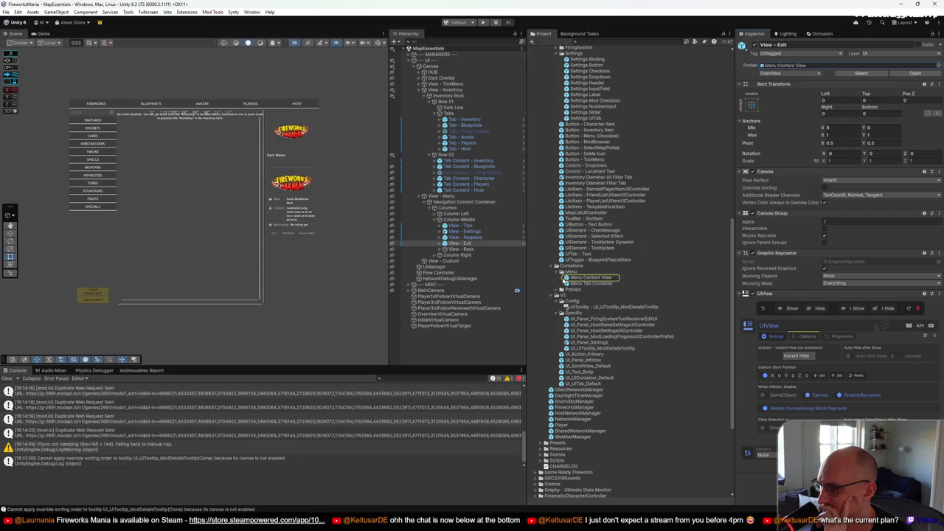
click(602, 285)
right_click(602, 284)
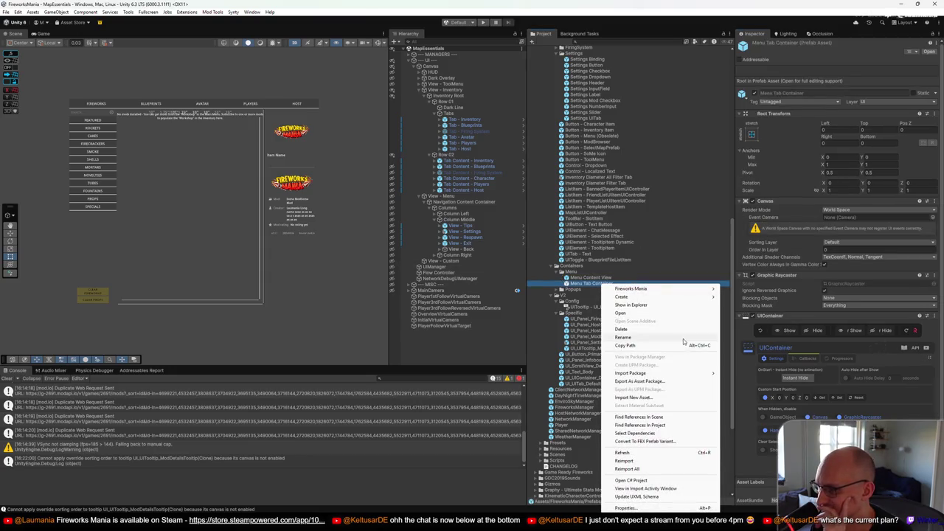
key(Escape)
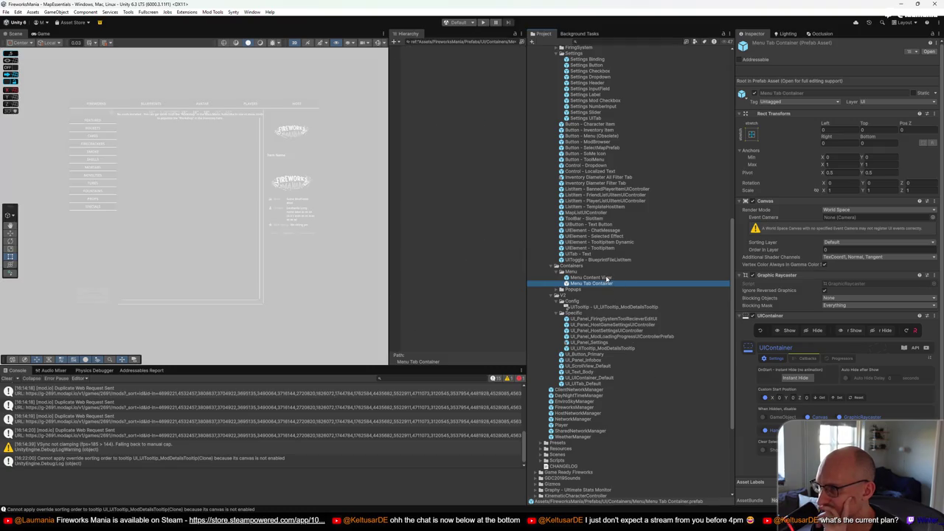
click(607, 278)
right_click(605, 284)
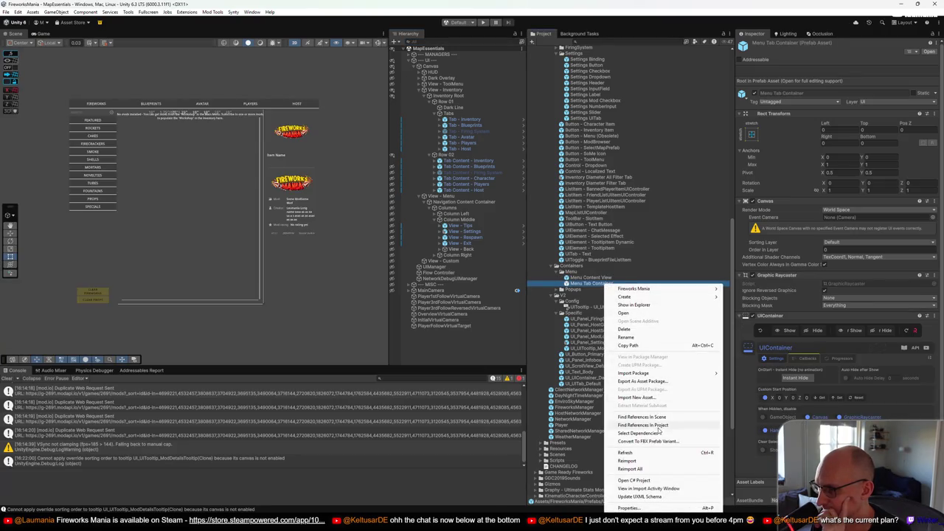
click(659, 426)
click(431, 196)
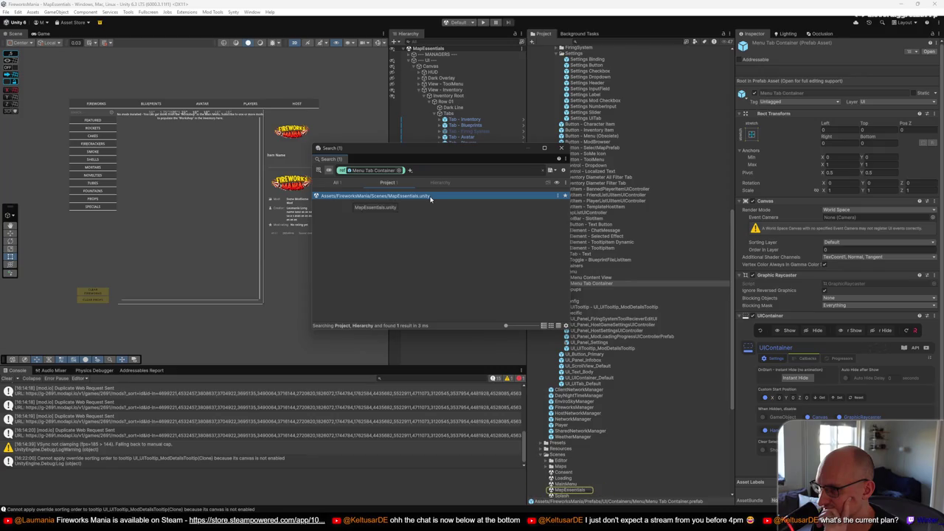
click(562, 147)
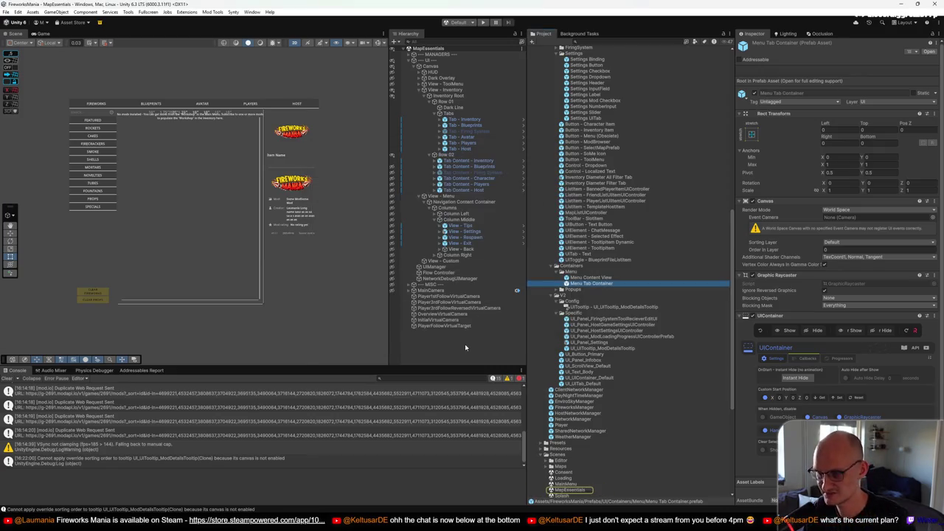
click(465, 344)
click(484, 23)
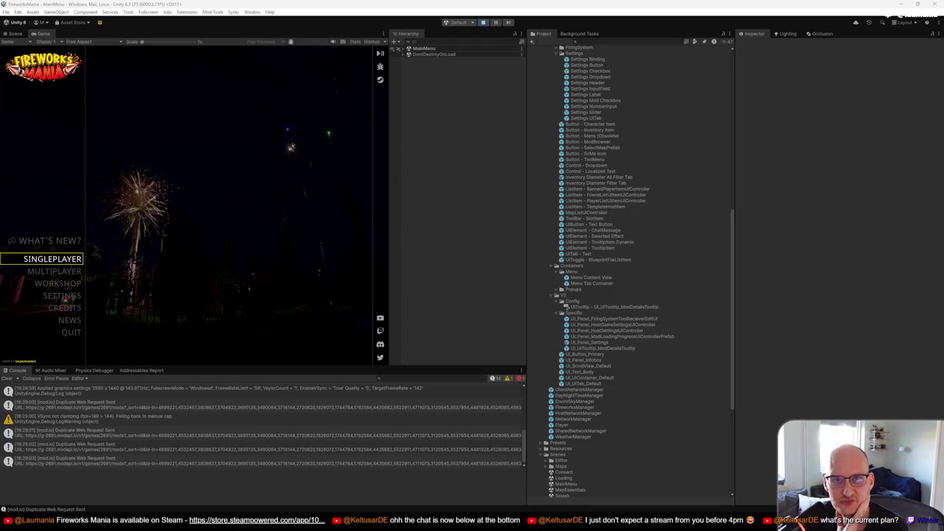
Choose Singleplayer with the City map and start the game
click(71, 259)
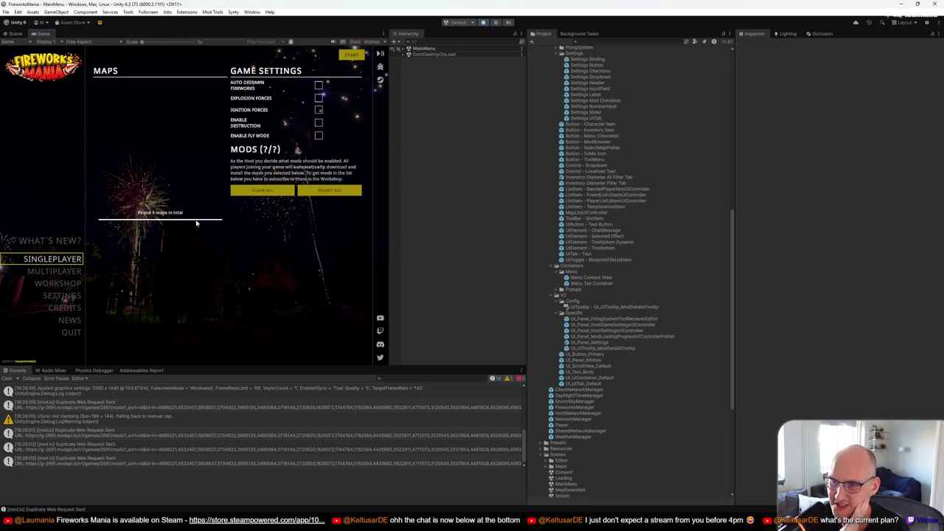
click(351, 55)
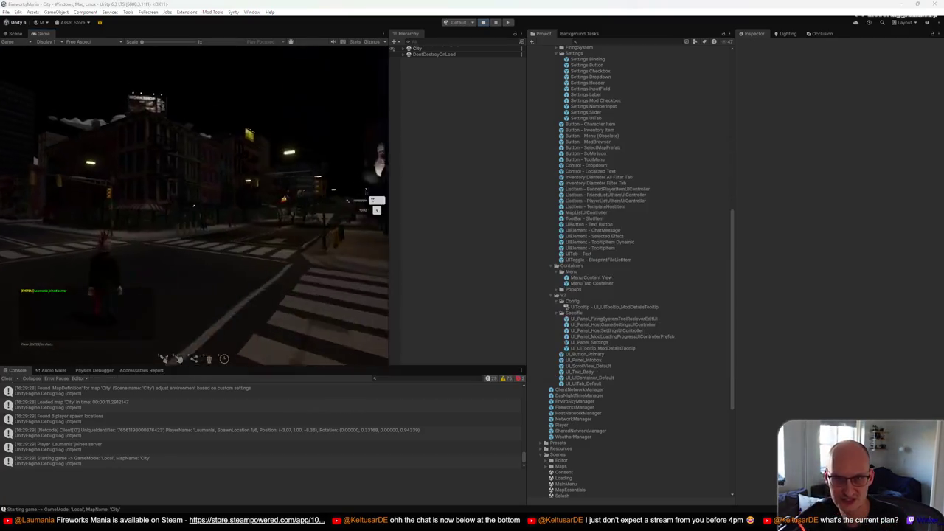
key(alt+Tab)
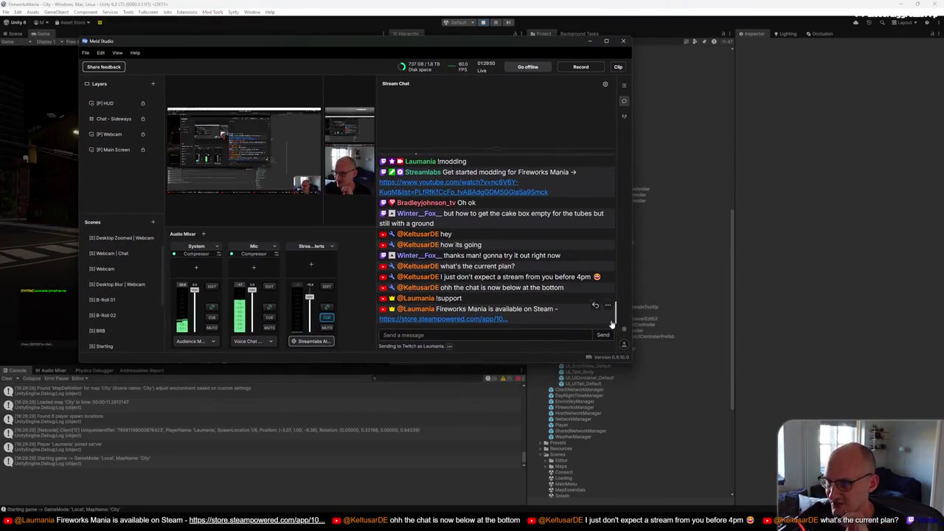
Enlarge the Meld Studio window to show more stream chat, then shift it right
drag(630, 363, 753, 459)
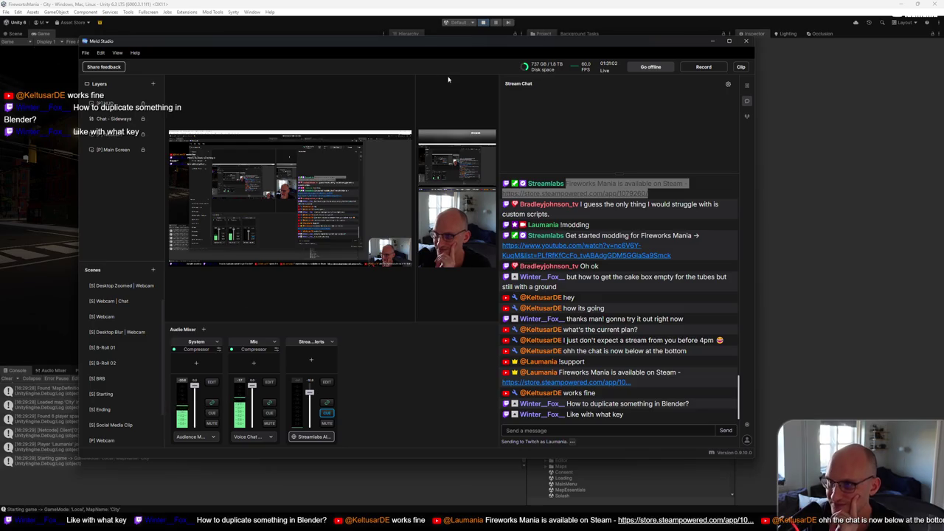
drag(427, 46, 589, 45)
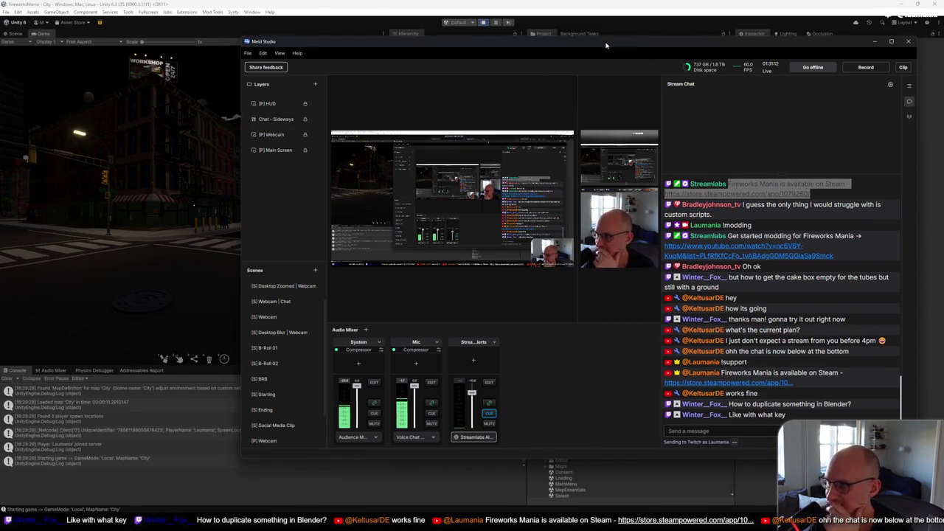
Move the Meld Studio window mostly off the left edge and make the game fullscreen
drag(611, 44, 445, 44)
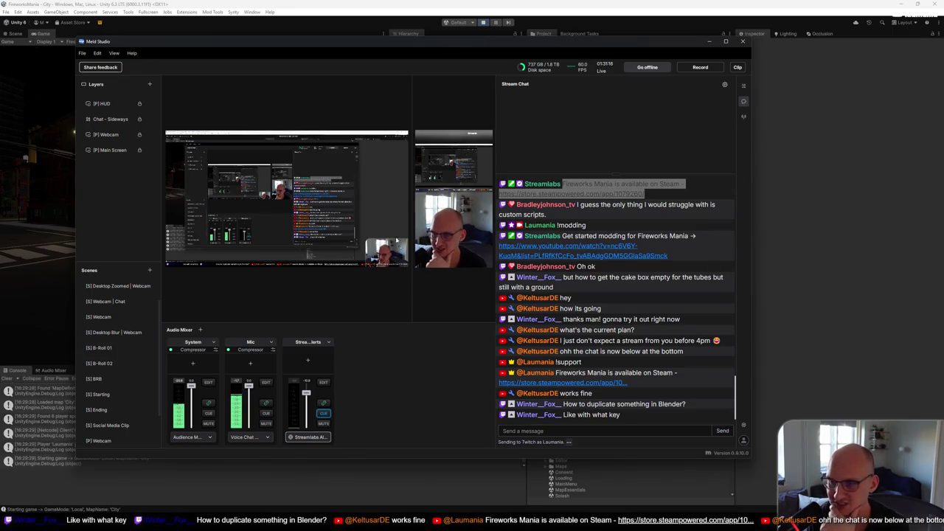
drag(475, 55, 466, 56)
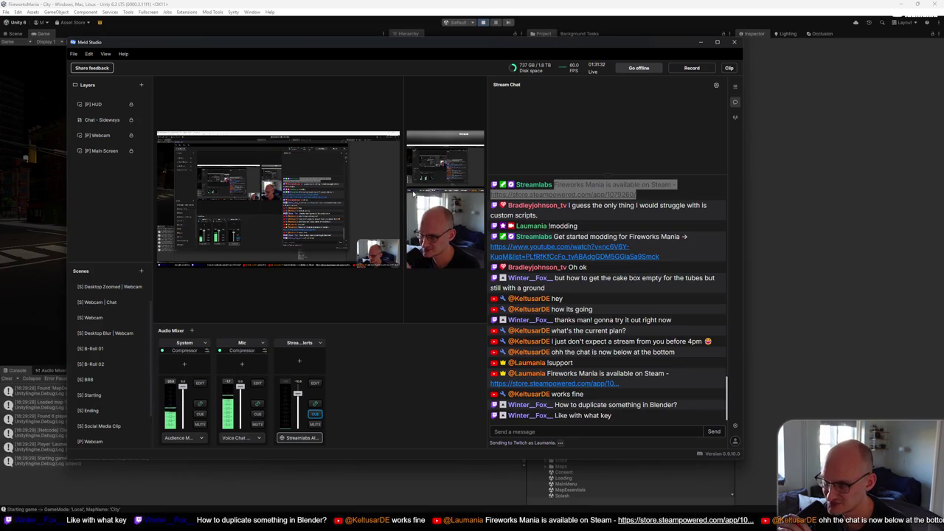
drag(516, 42, 0, 80)
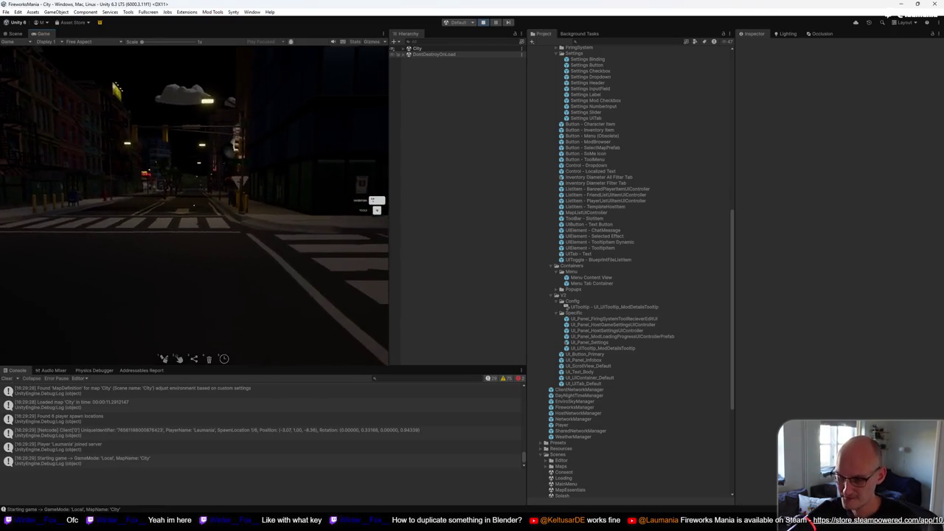
key(F10)
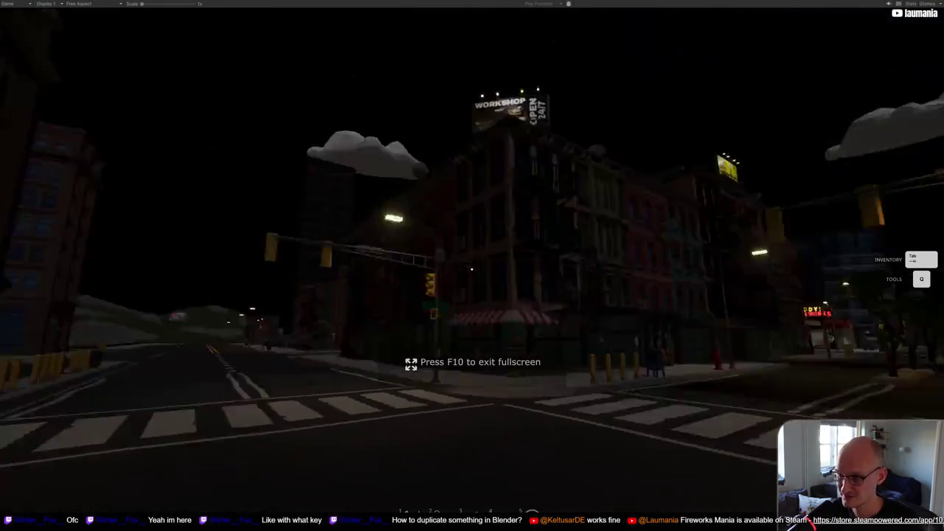
Open the fireworks inventory and browse its blueprints, avatar and host settings tabs
key(Tab)
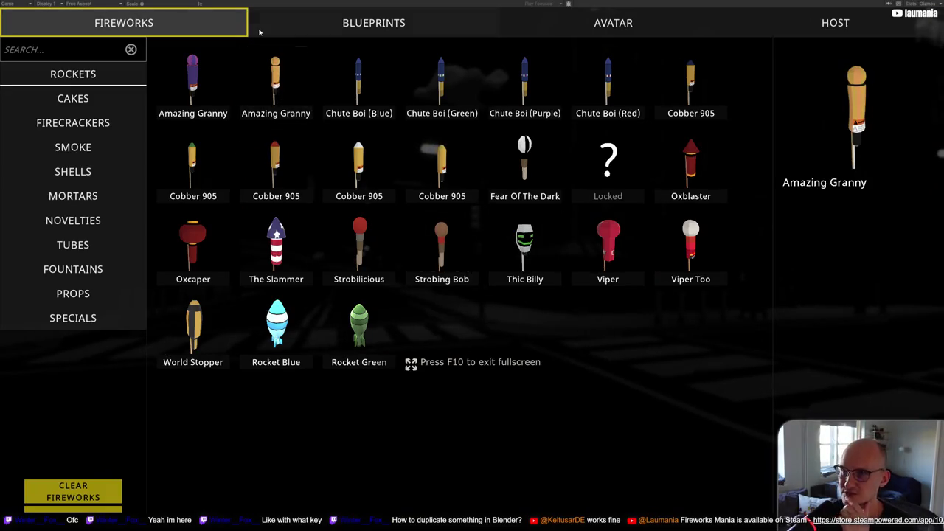
click(352, 26)
click(222, 23)
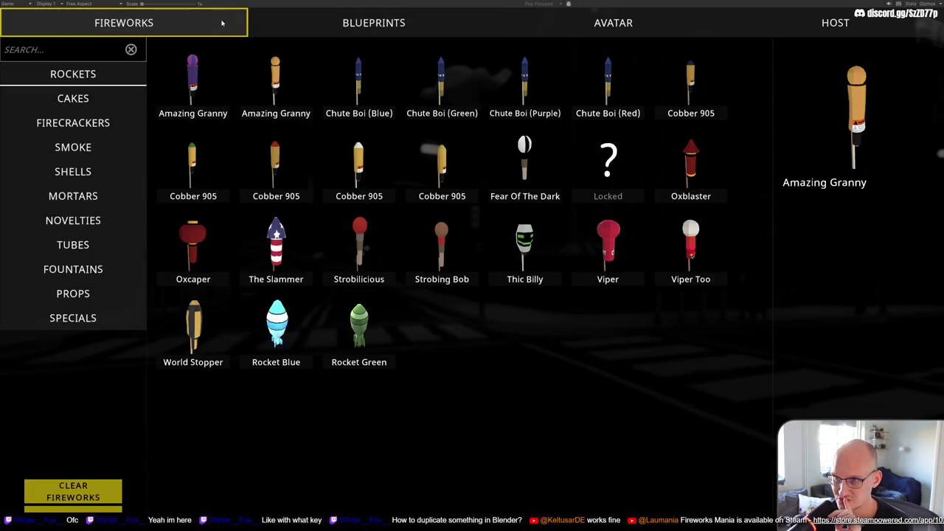
click(316, 26)
click(317, 26)
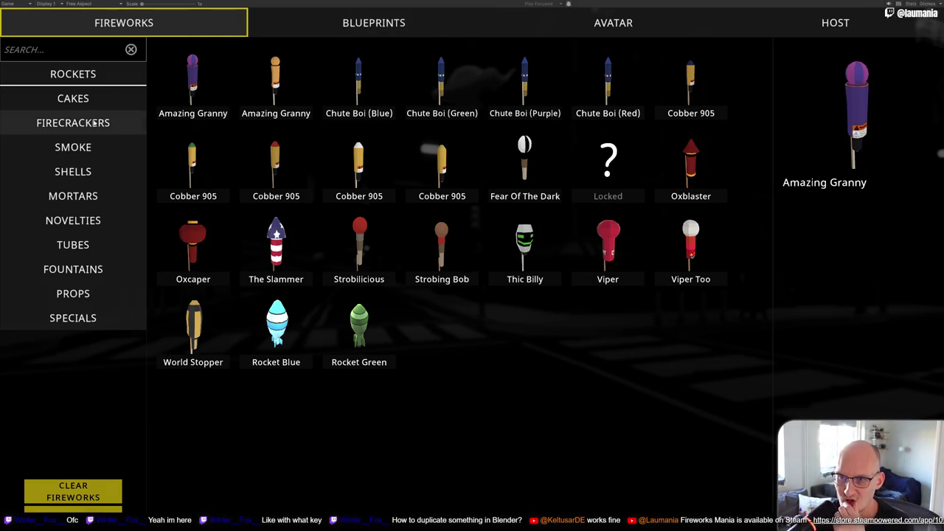
click(453, 34)
click(613, 23)
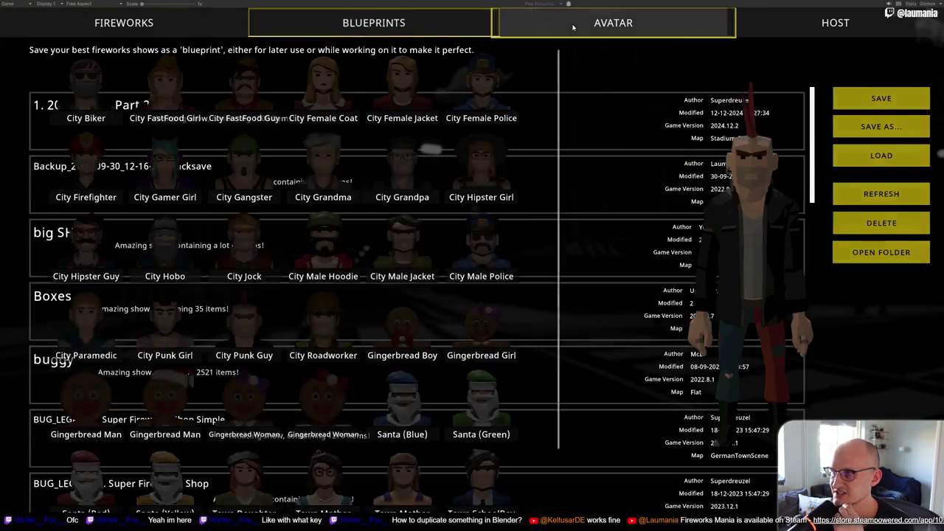
click(794, 24)
click(613, 23)
click(169, 25)
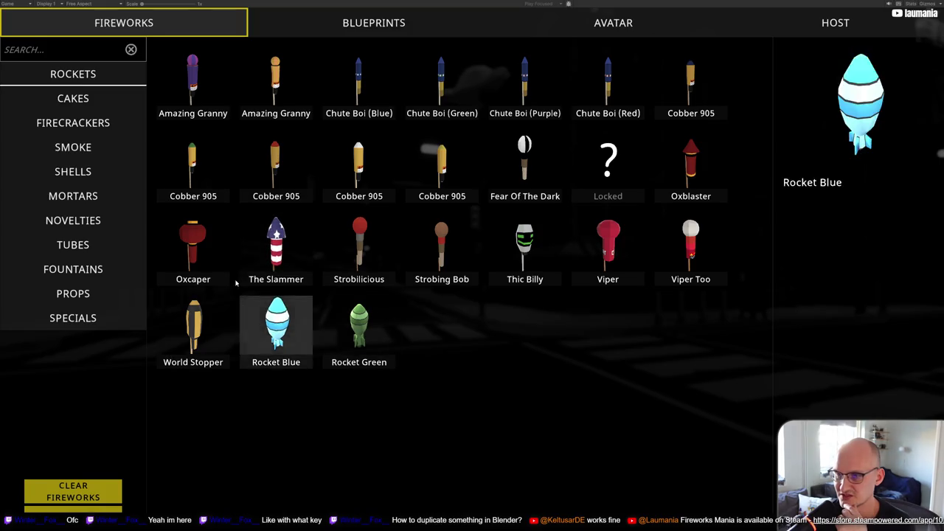
Look through Cakes and Firecrackers, then place a Rocket Blue from Rockets on the street
click(81, 98)
click(99, 122)
click(81, 80)
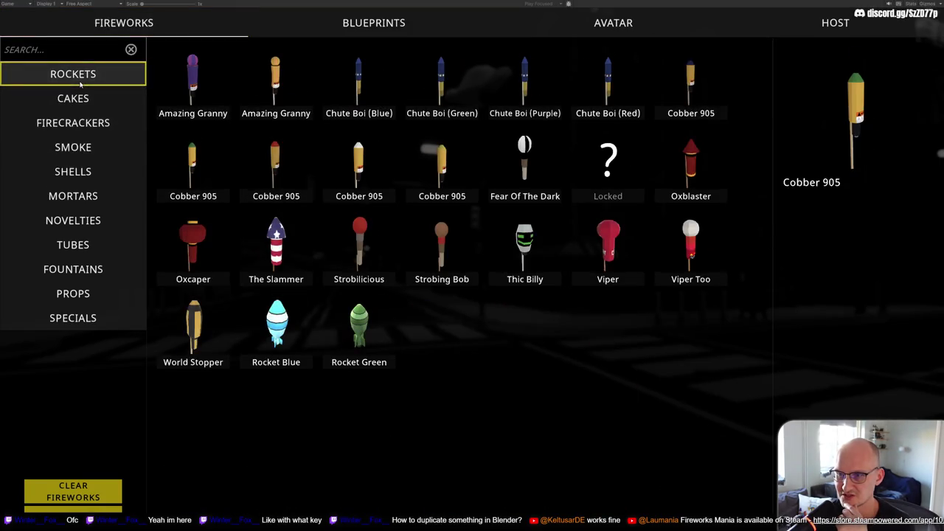
click(274, 327)
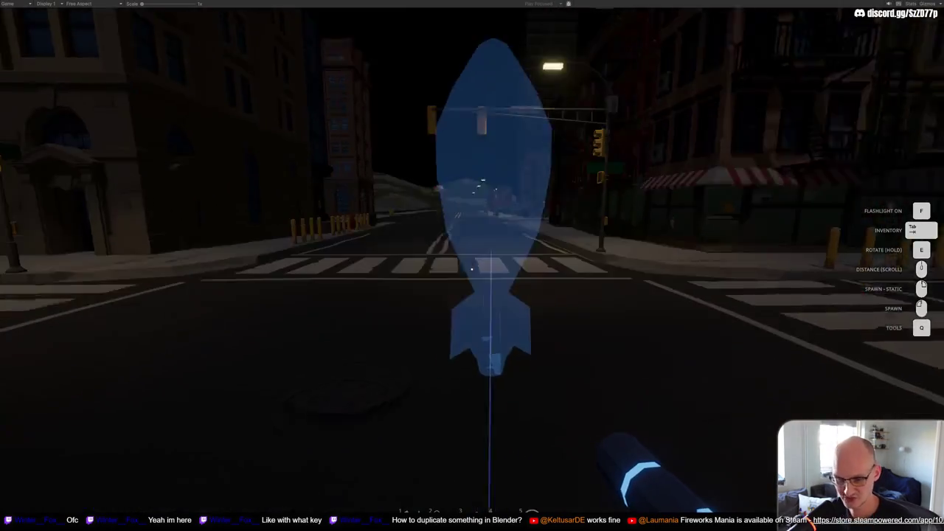
click(472, 269)
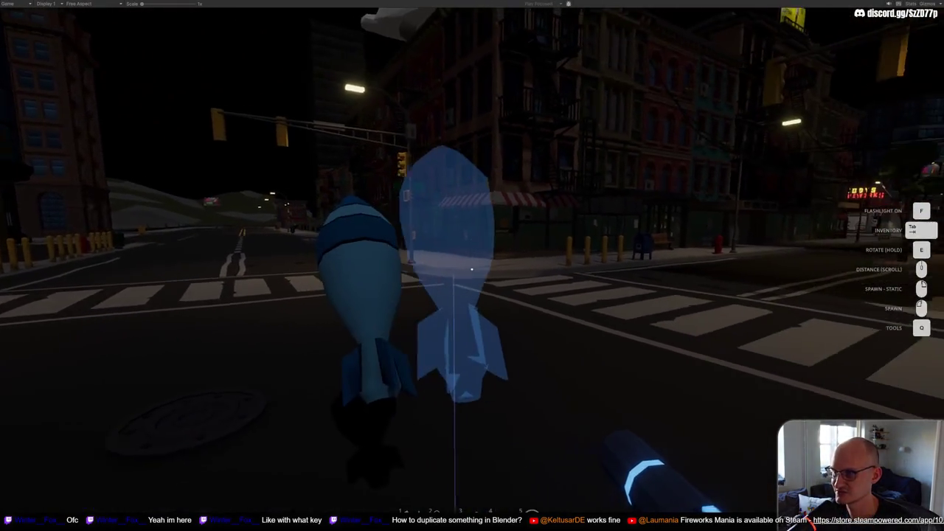
Place two more Rocket Blue fireworks and walk up to them with the lighter
click(472, 269)
click(472, 269)
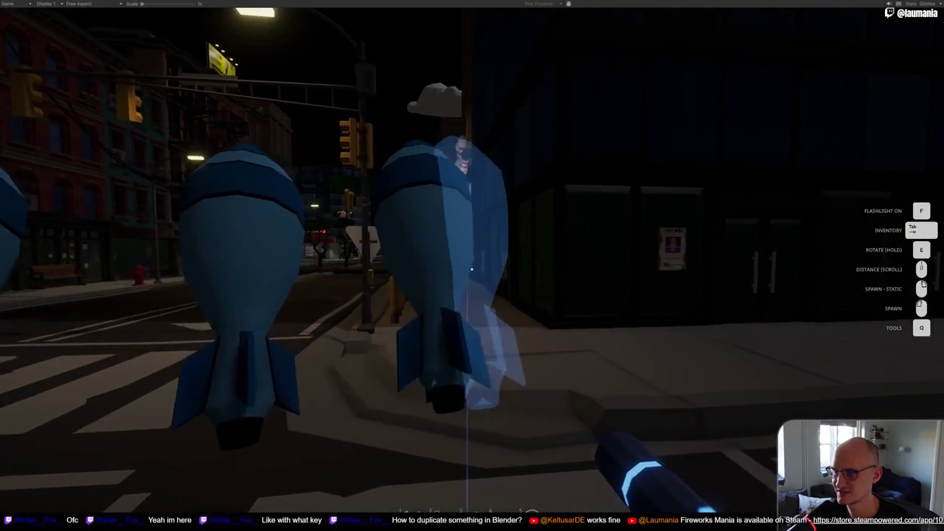
key(q)
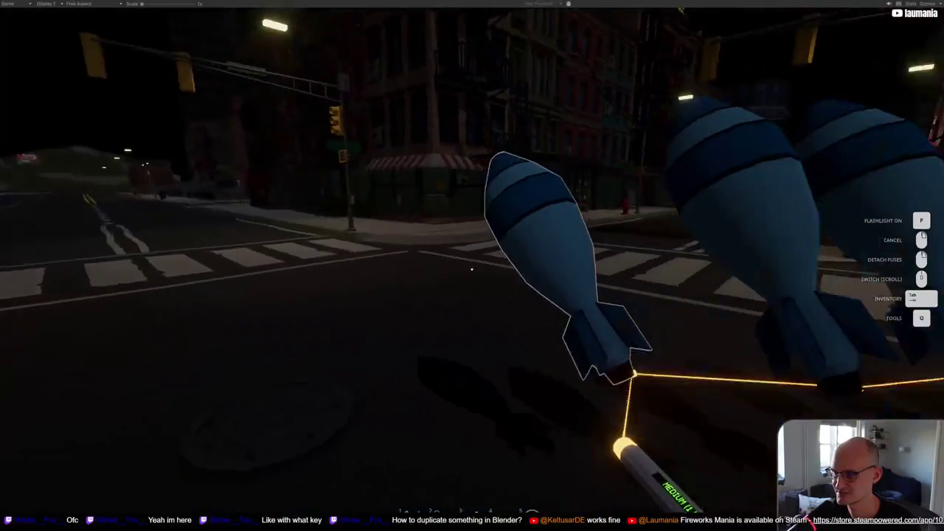
key(q)
key(w)
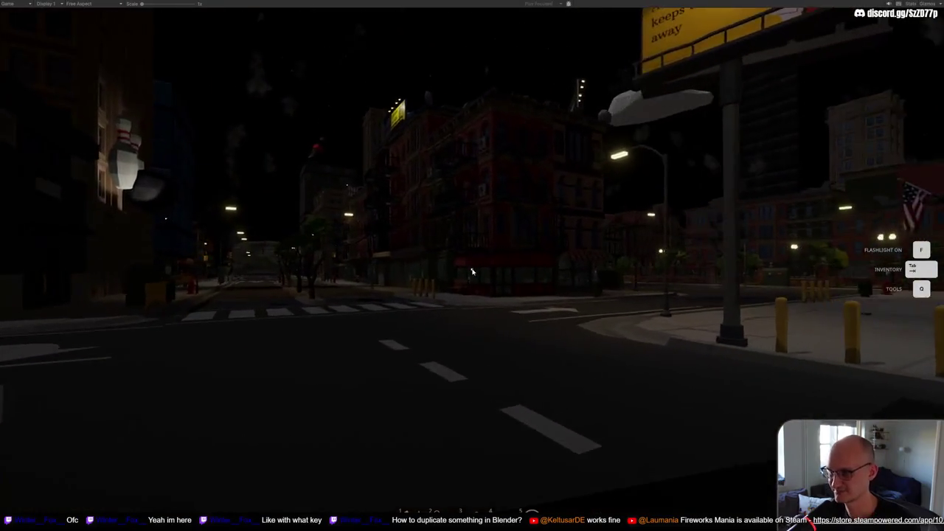
Add a Rocket Green, ignite it with the lighter, then exit fullscreen and open Settings
key(Tab)
click(362, 325)
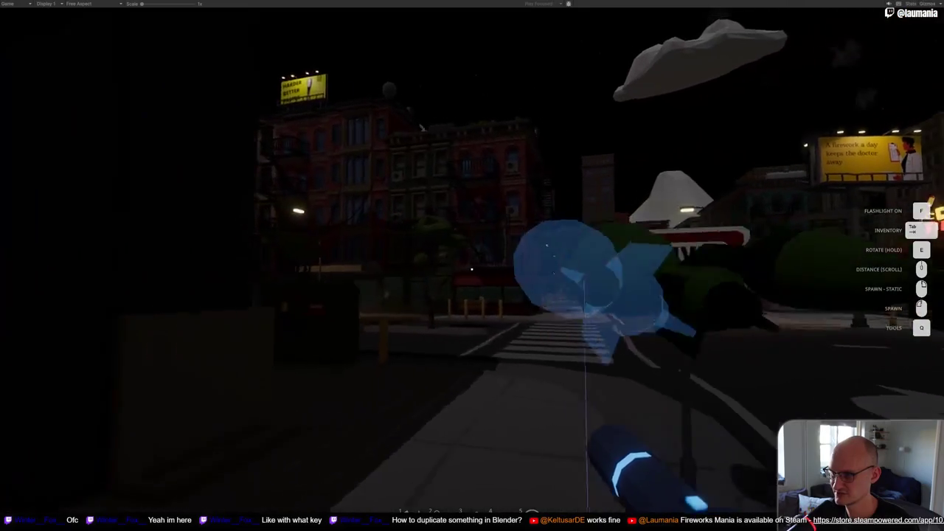
key(q)
click(472, 147)
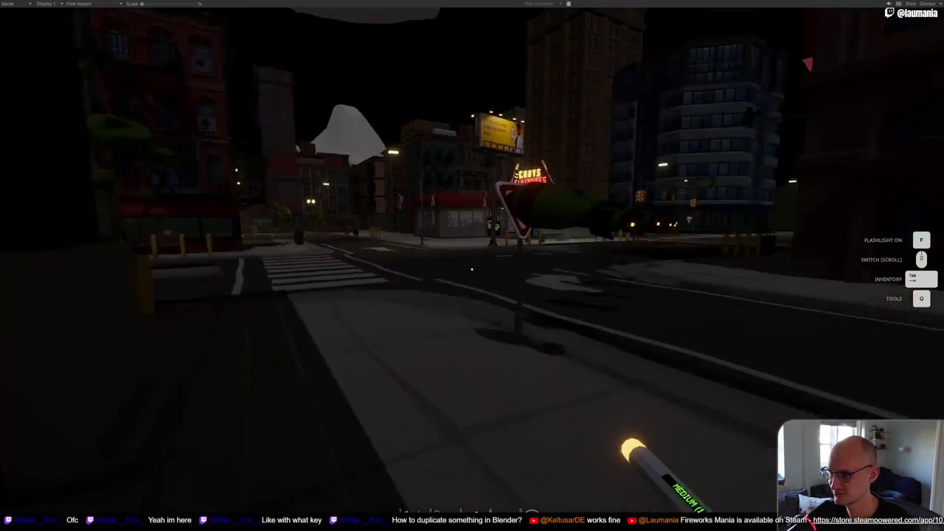
key(w)
key(s)
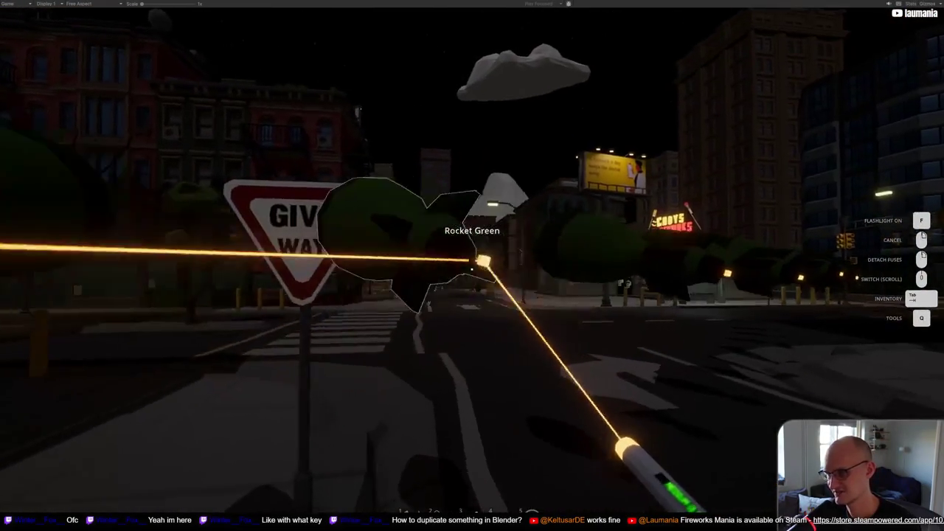
key(w)
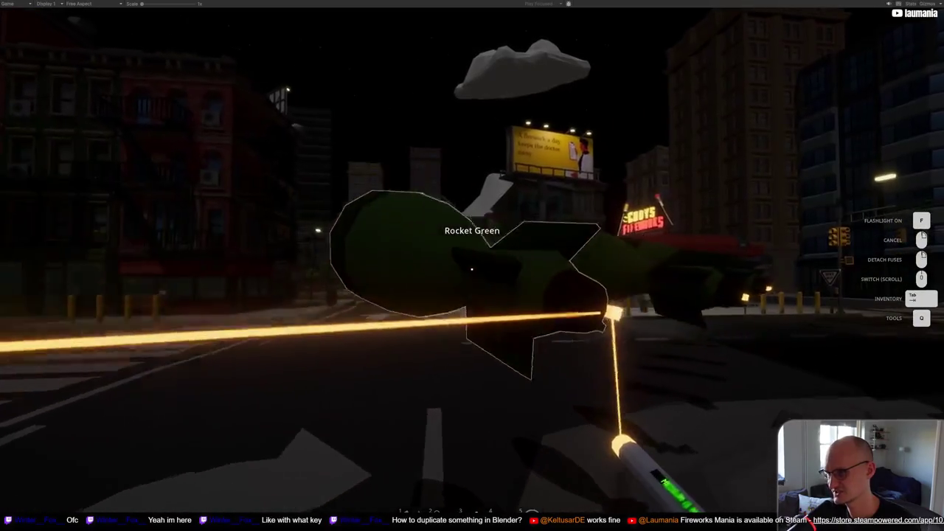
key(w)
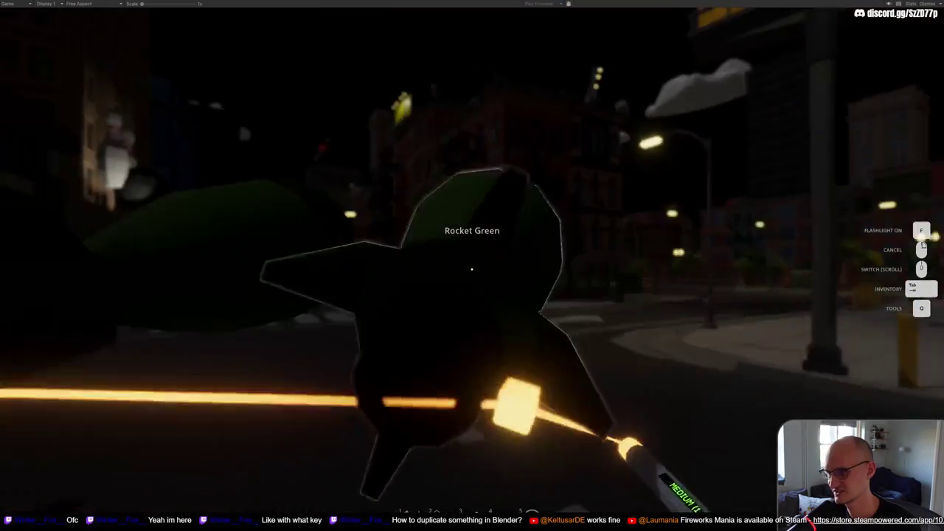
key(q)
click(462, 146)
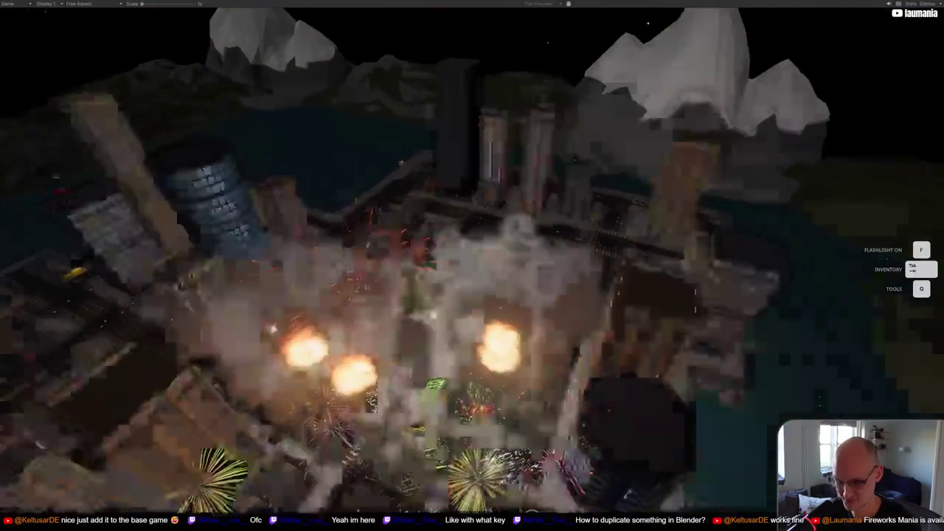
key(shift+space)
key(Escape)
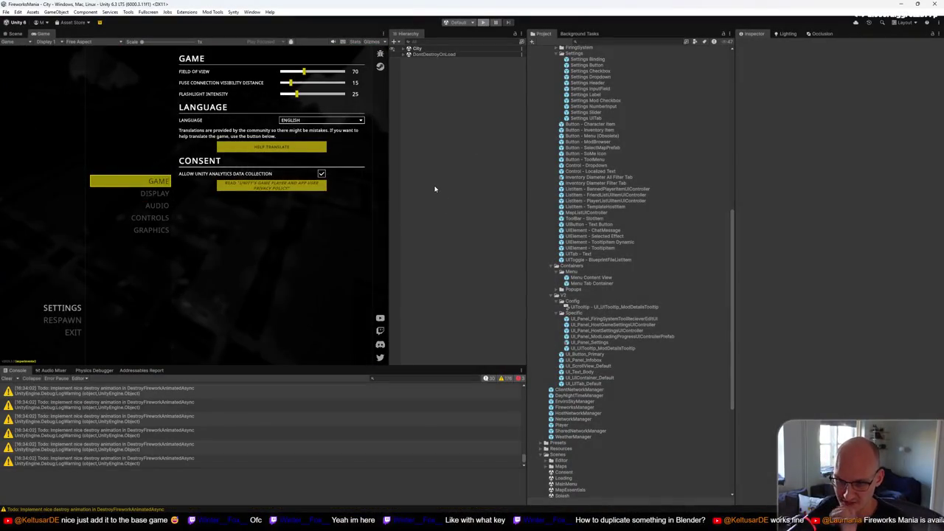
Switch to the Scene view with Ctrl+1, then bring the Visual Studio window forward
key(ctrl+1)
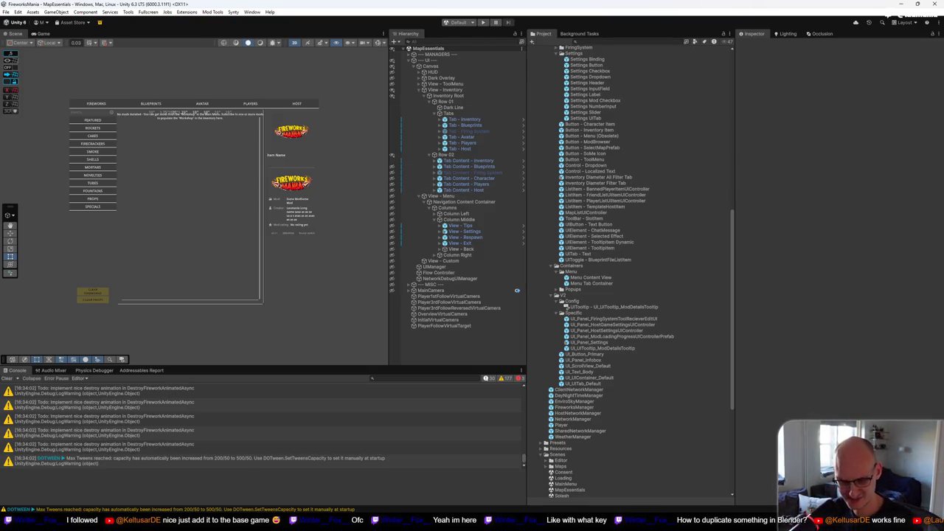
key(alt+Tab)
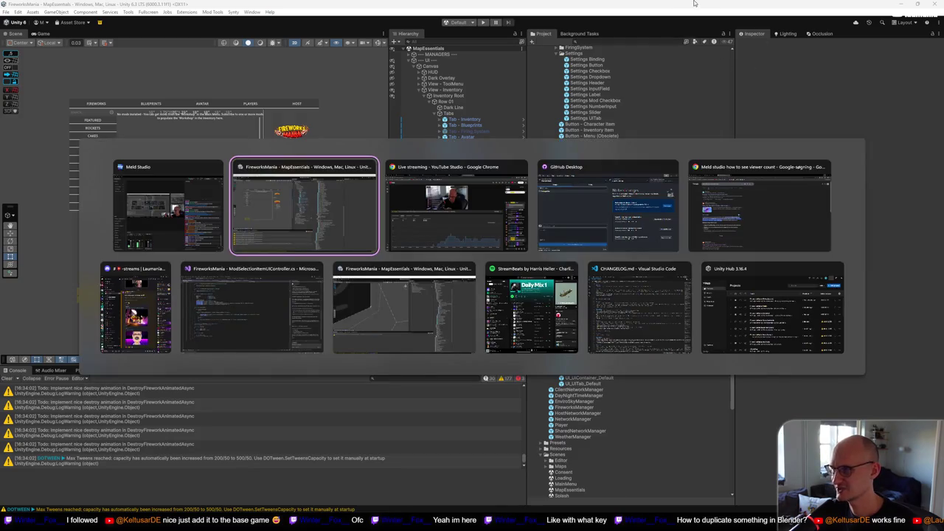
key(alt+Tab)
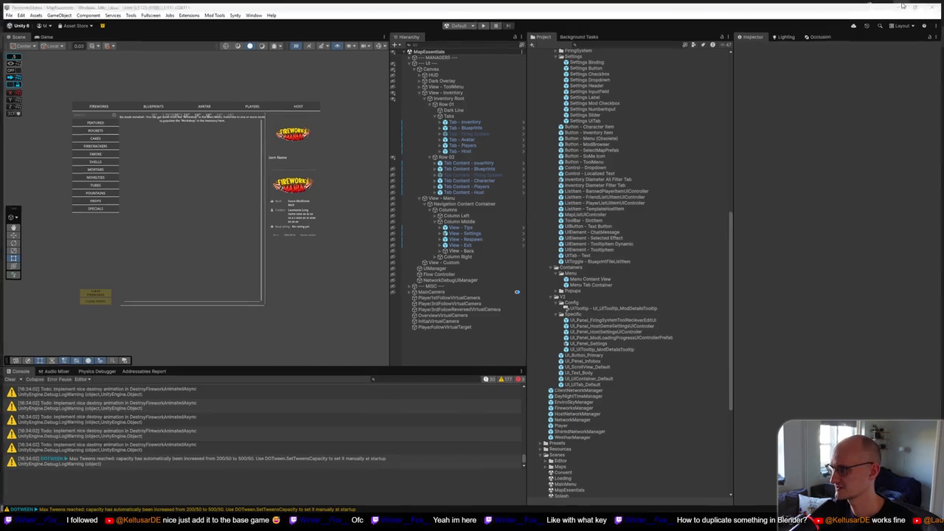
key(alt+Tab)
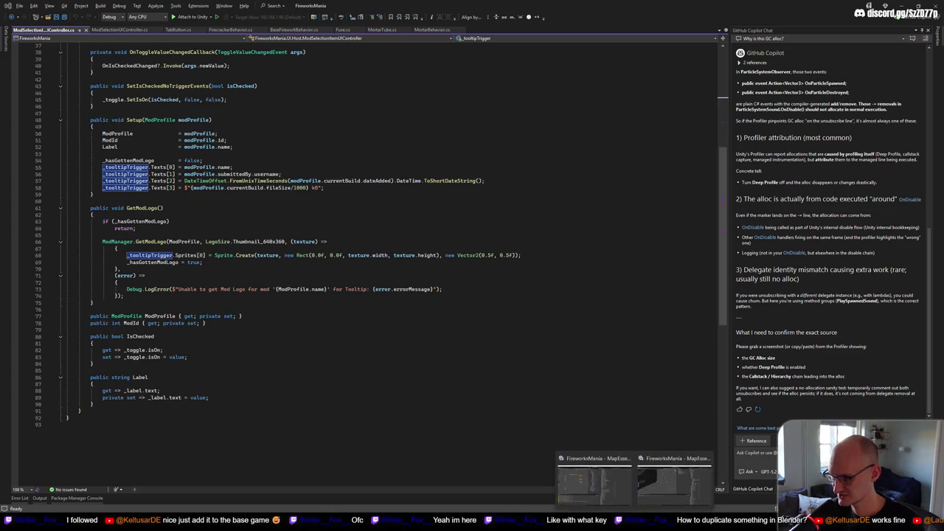
Go from Visual Studio back to Unity, then on to Chrome's search results
key(alt+Tab)
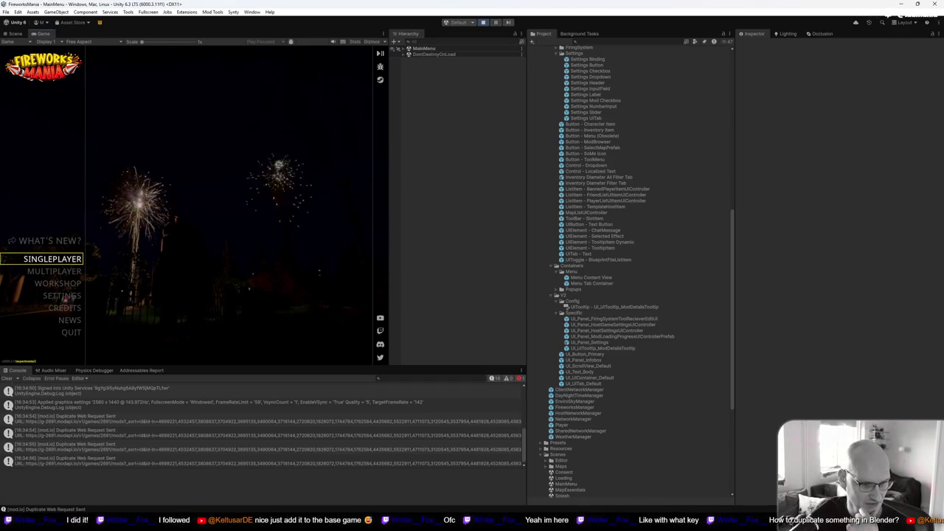
key(alt+Tab)
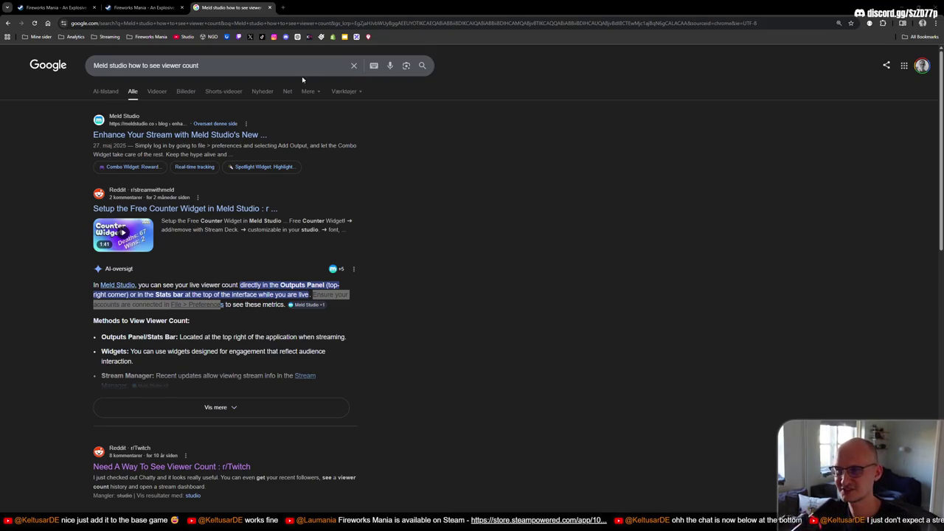
Open the Streamlabs Dashboard bookmark, dismiss the banner, replay the newest follow, and close the tab
click(109, 36)
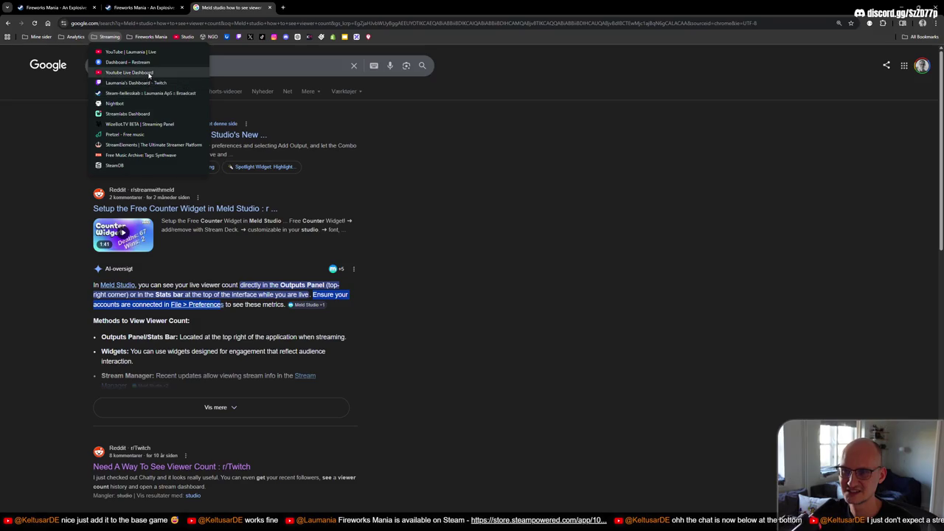
click(147, 114)
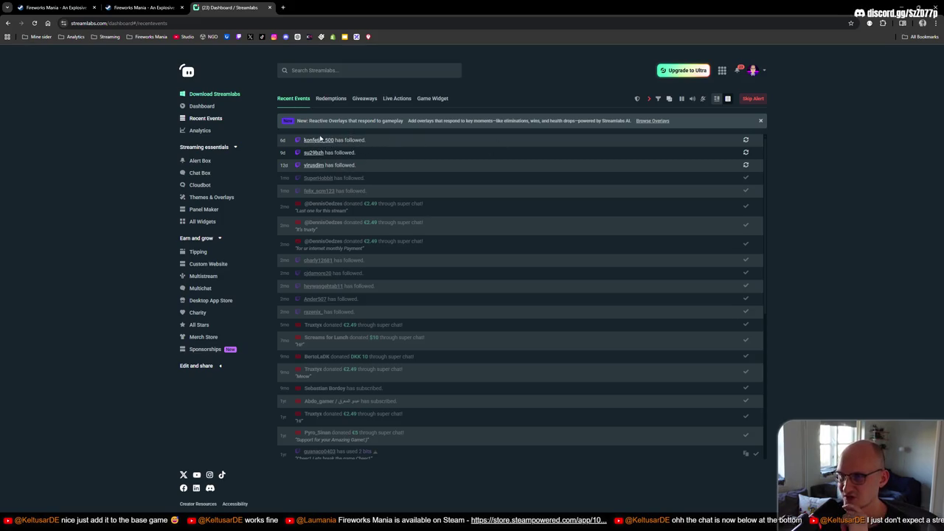
click(760, 122)
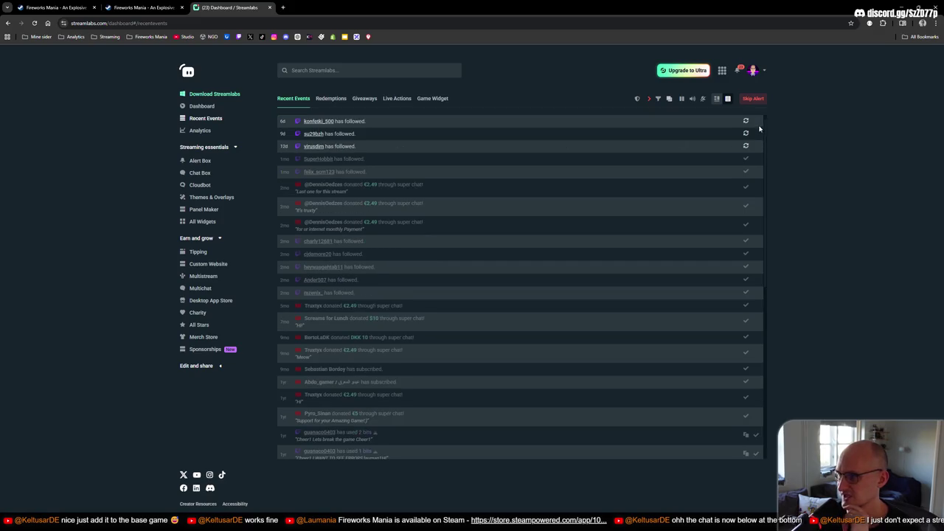
click(746, 122)
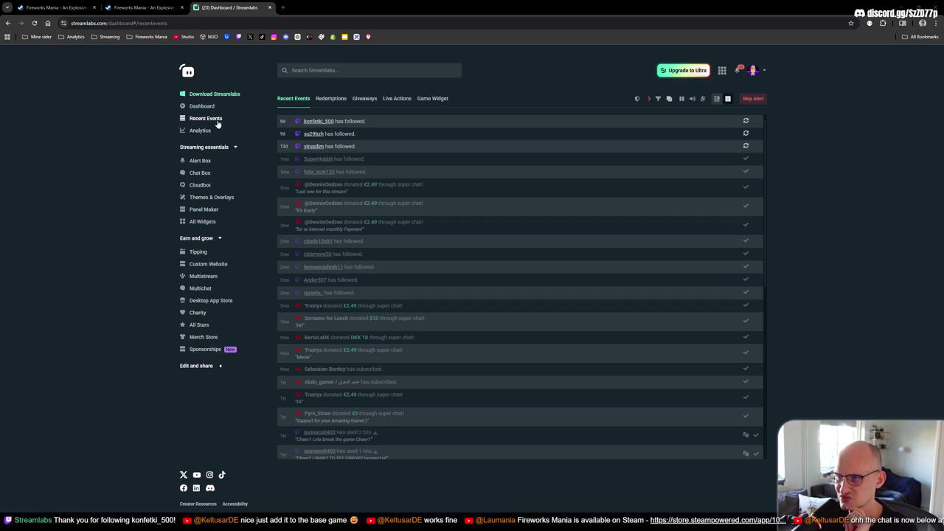
middle_click(225, 10)
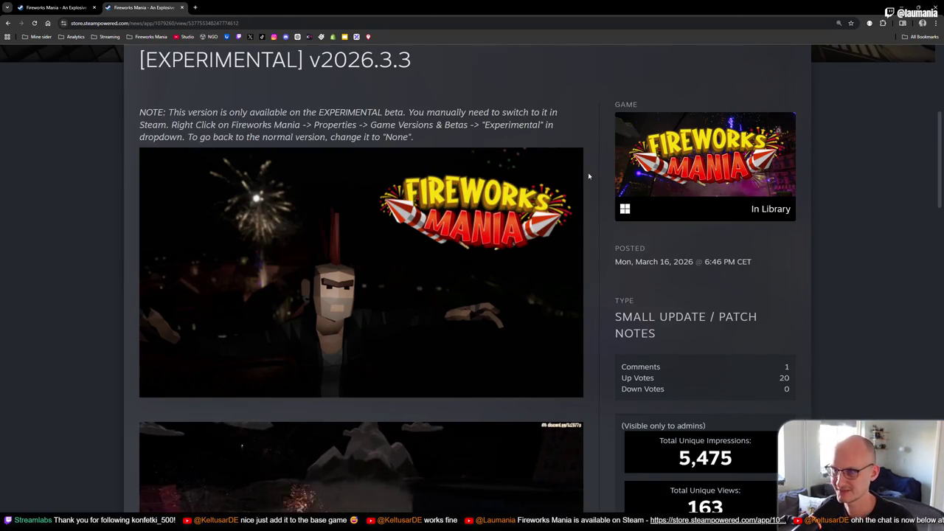
Highlight the v2026.3.3 version title and the fly mode host setting note
scroll(589, 176, up, 2)
drag(144, 207, 457, 212)
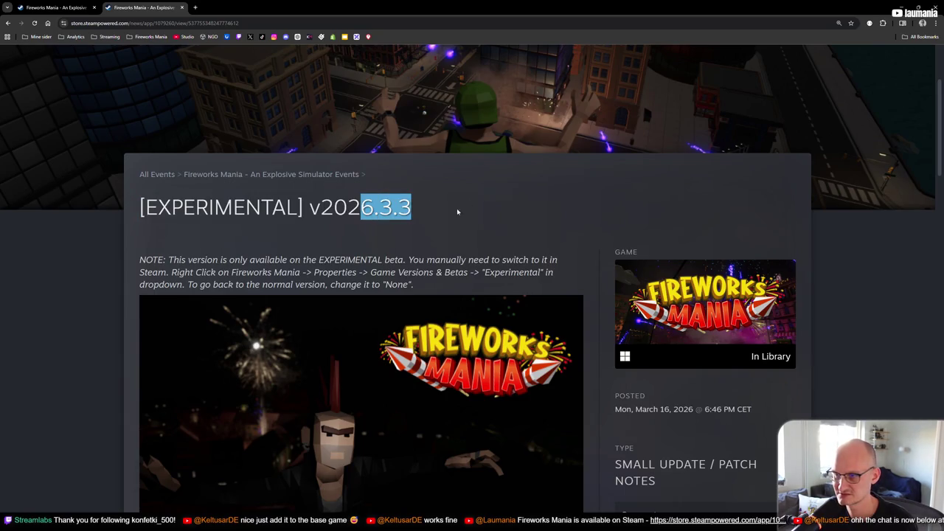
click(359, 212)
drag(346, 208, 399, 207)
click(398, 207)
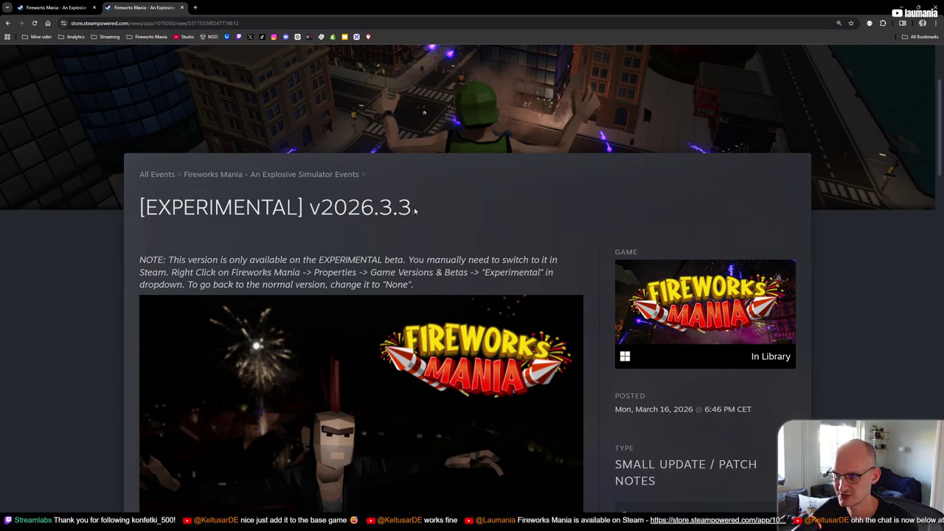
scroll(456, 211, down, 3)
scroll(455, 210, down, 6)
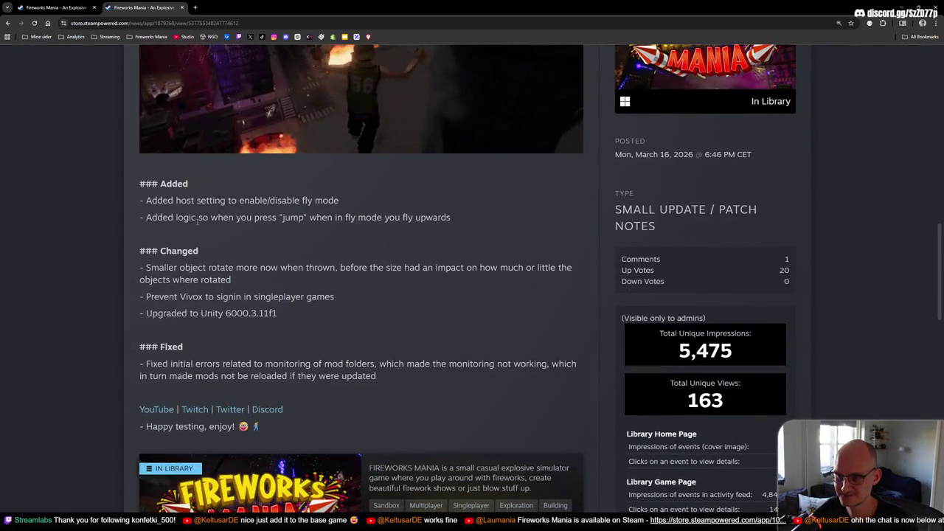
drag(150, 200, 406, 198)
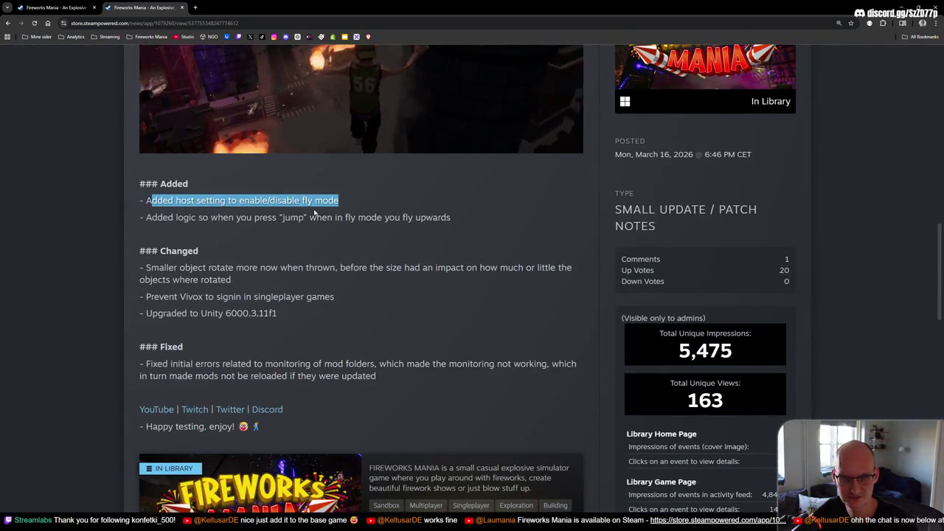
click(347, 197)
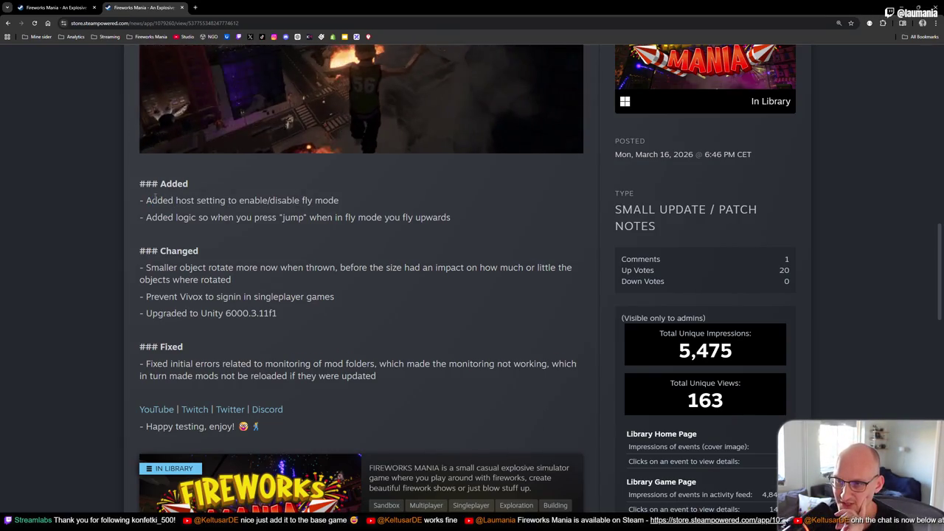
drag(151, 199, 337, 200)
mouse_move(268, 200)
mouse_down()
mouse_move(293, 200)
mouse_move(270, 200)
mouse_up()
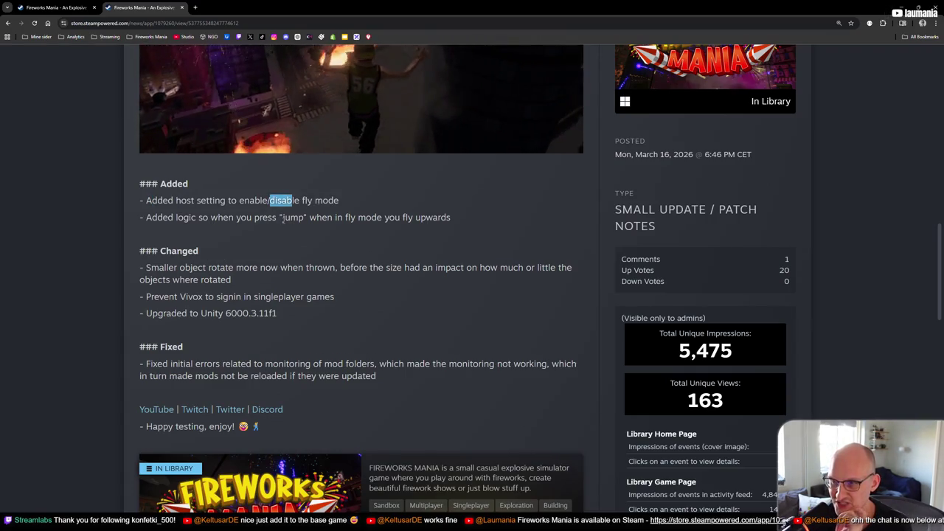
double_click(293, 217)
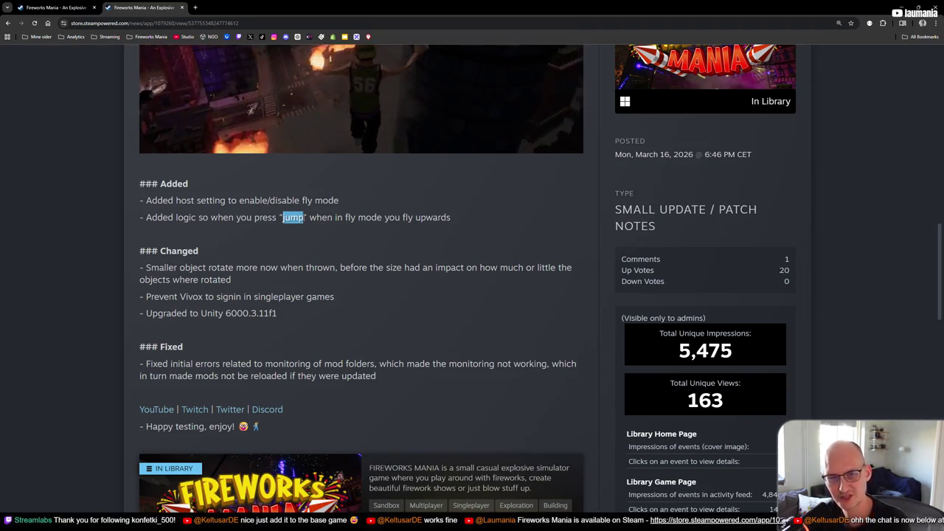
Highlight the rotation, Vivox sign-in, Unity 6000.3.11f1 upgrade and mod-folder fix notes, then return to Unity
scroll(210, 181, down, 2)
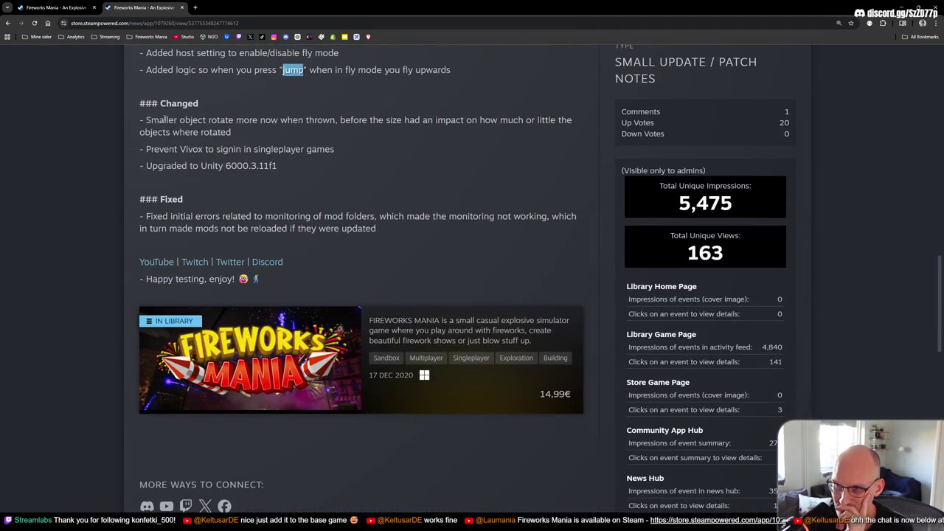
drag(151, 119, 338, 121)
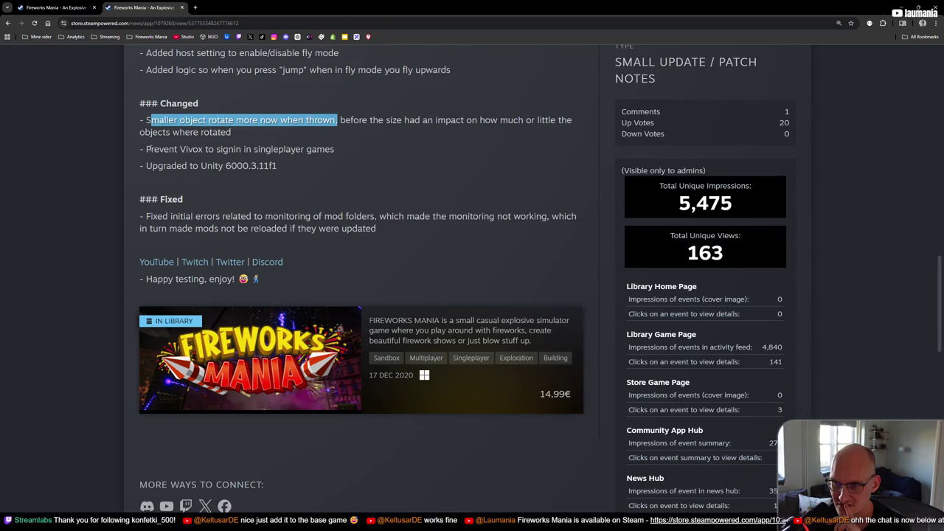
drag(151, 149, 258, 149)
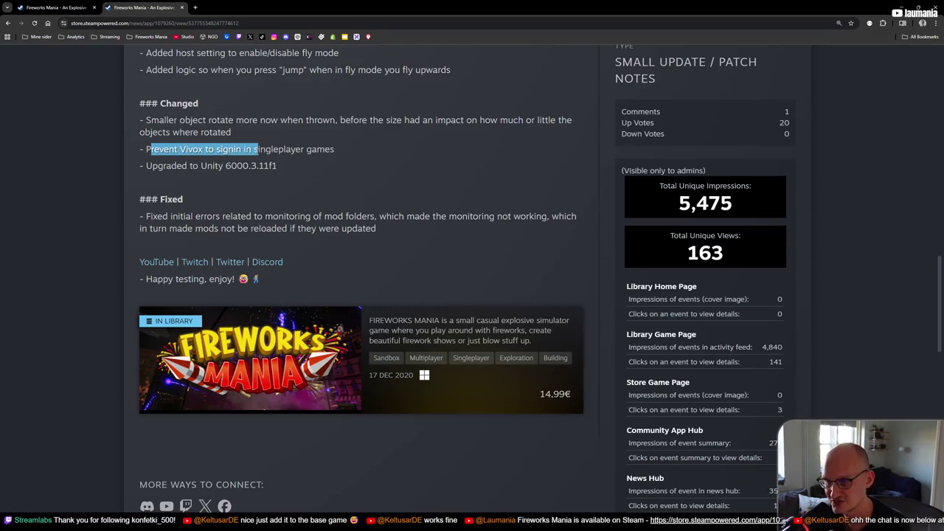
click(339, 150)
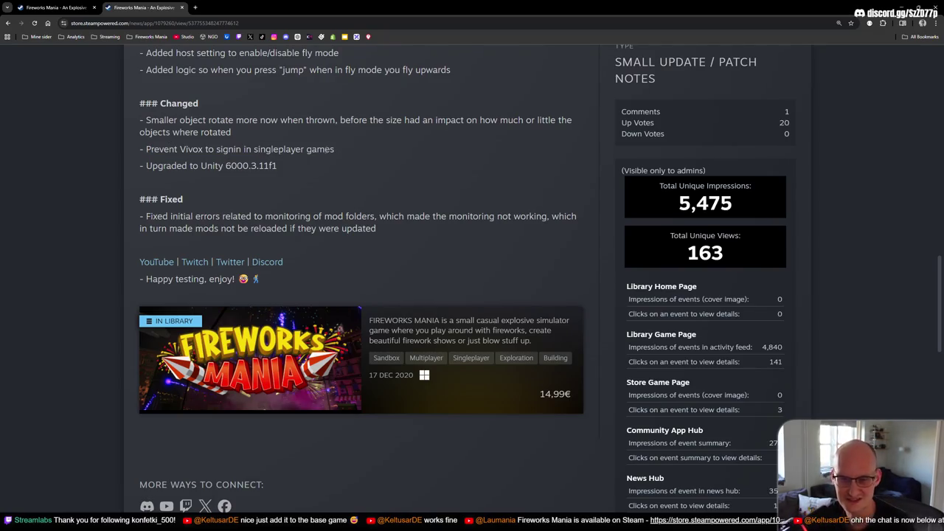
drag(162, 166, 321, 169)
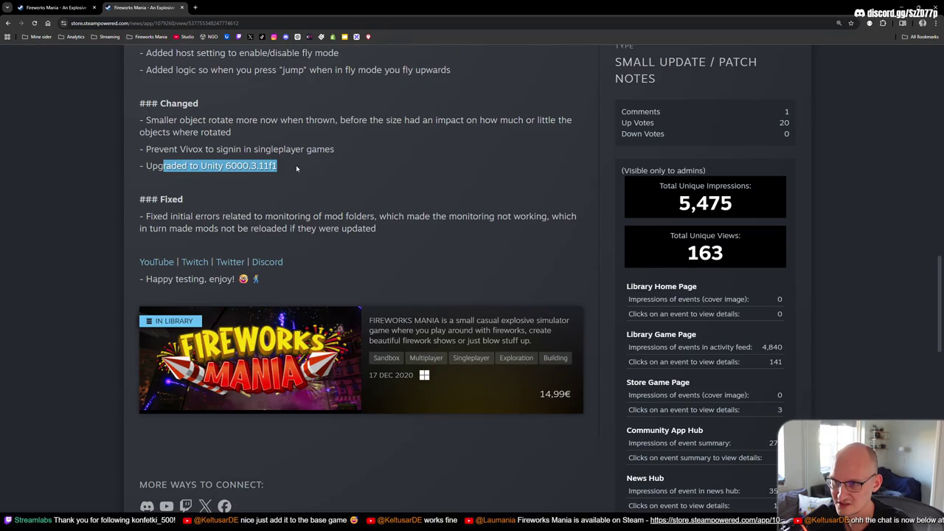
drag(144, 216, 393, 236)
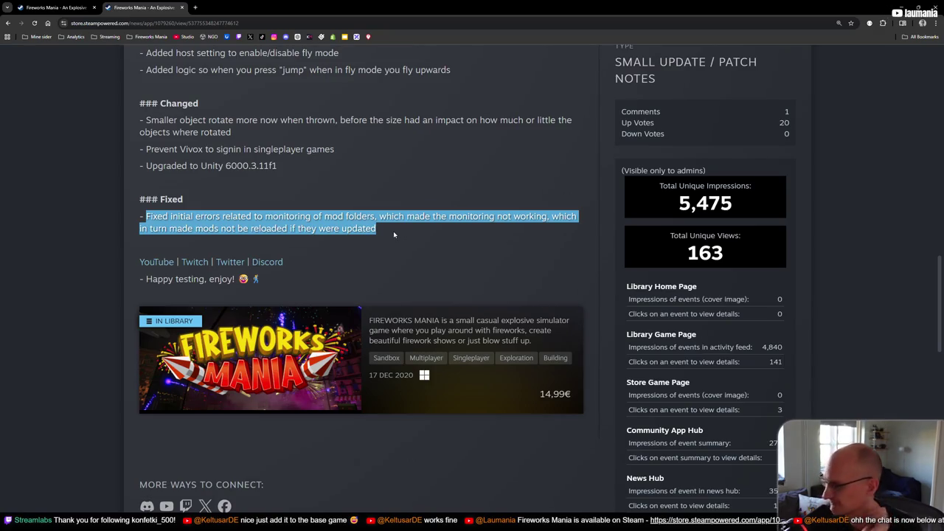
click(377, 231)
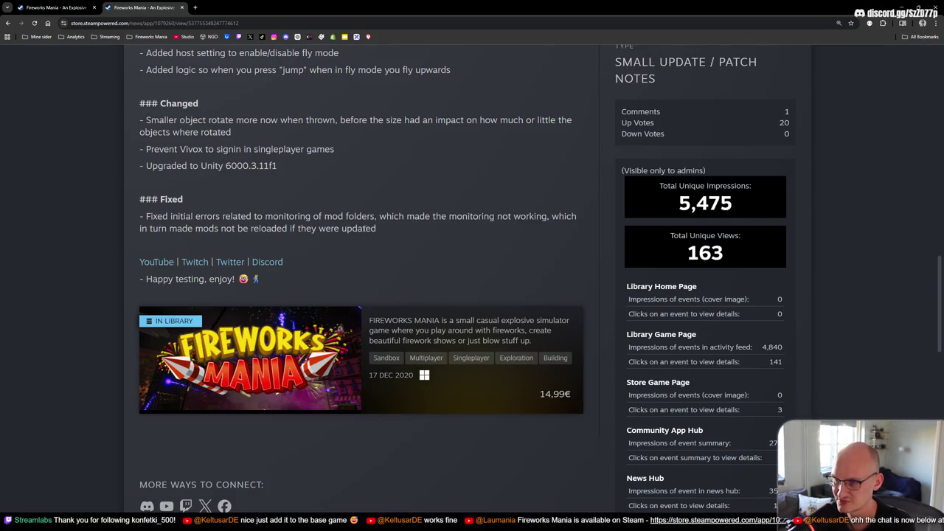
drag(376, 230, 152, 216)
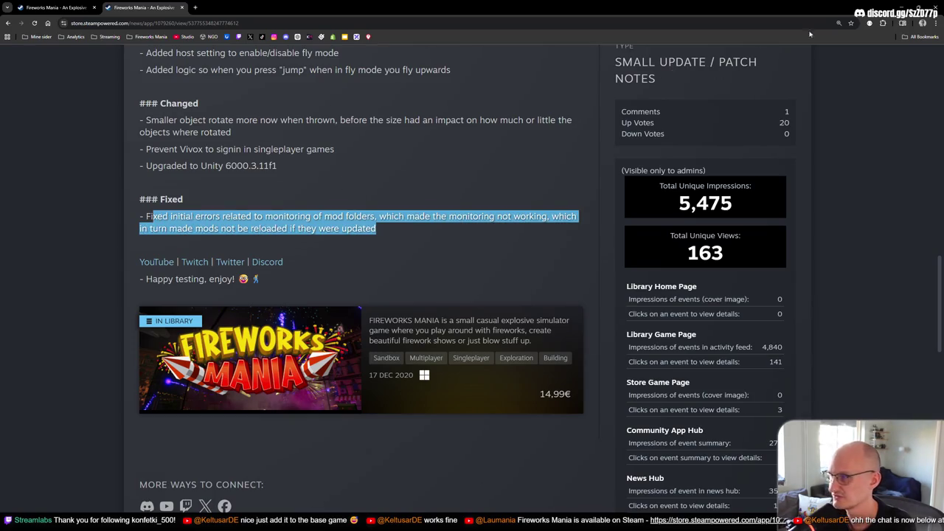
key(alt+Tab)
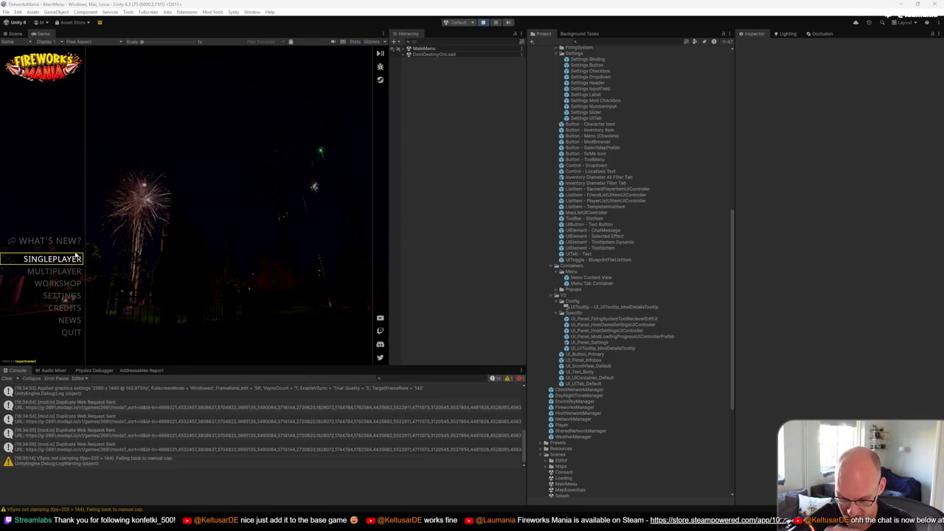
Open Singleplayer, maximize and fullscreen the Game view, start City and open the inventory
click(75, 257)
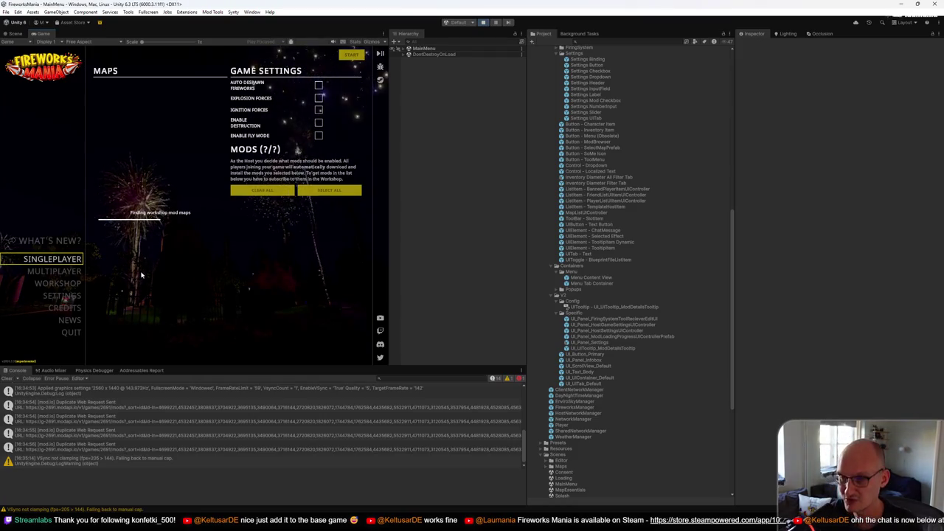
key(shift+space)
key(F10)
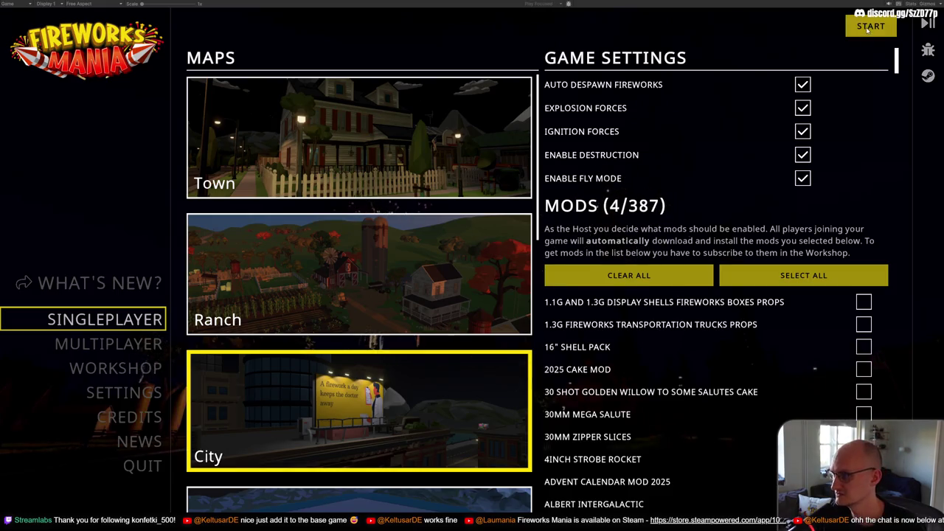
key(Escape)
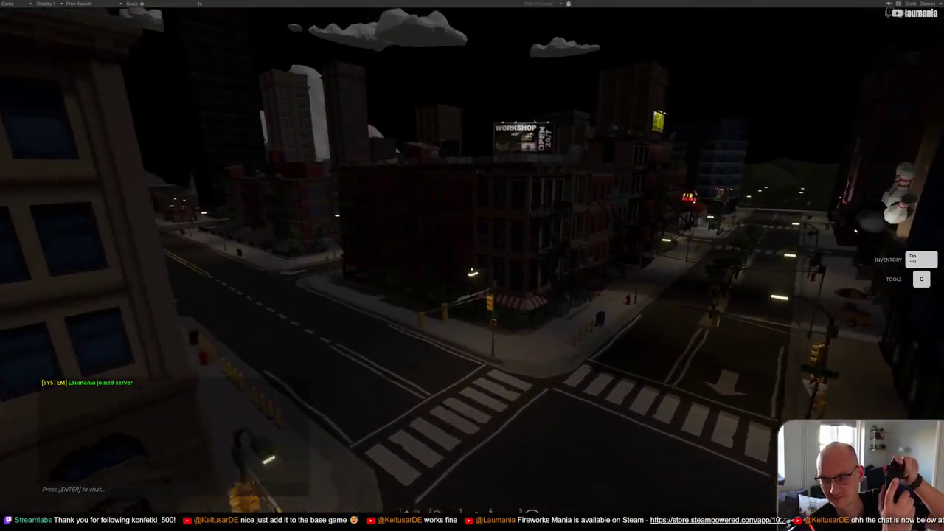
key(Tab)
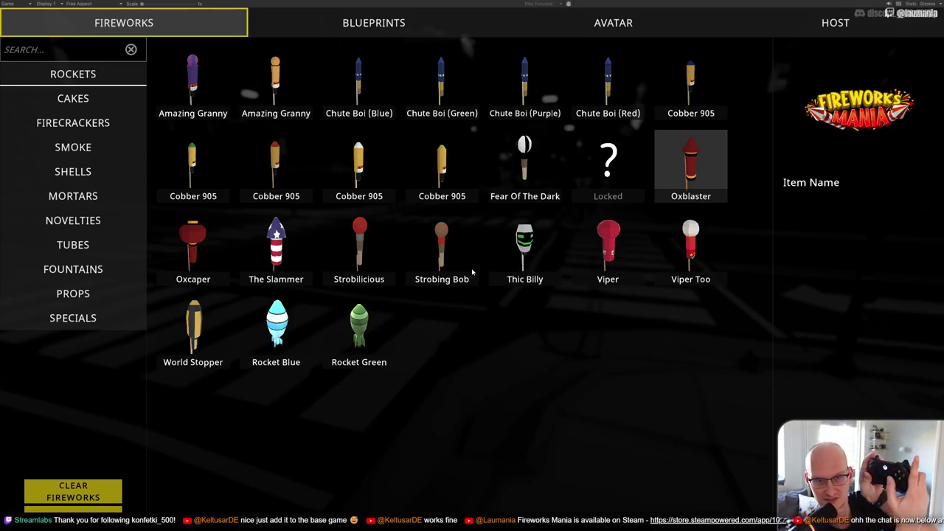
Arrow through the rocket grid from Chute Boi (Green) to Rocket Blue, then the categories to Shells
key(Down)
key(Down)
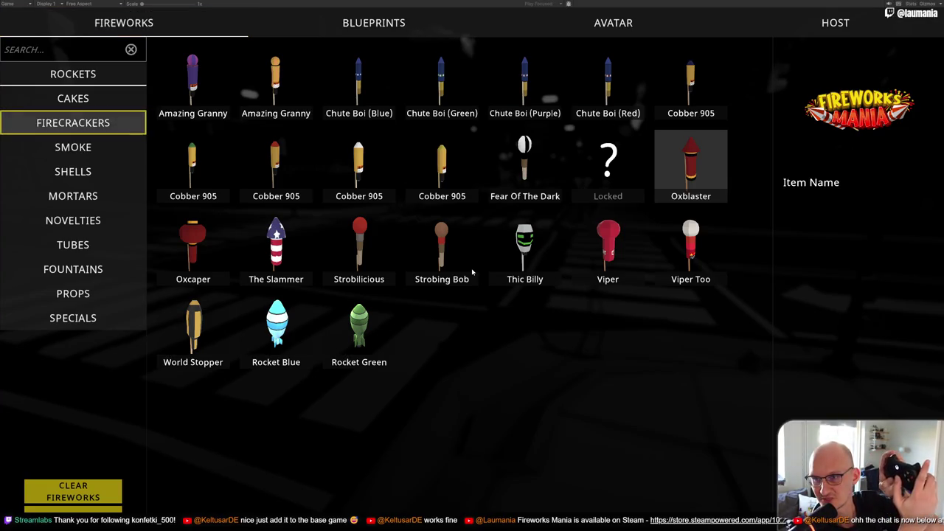
key(Right)
key(Right)
key(Right)
key(Right)
key(Right)
key(Down)
key(Down)
key(Left)
key(Left)
key(Down)
key(Left)
key(Up)
key(Left)
key(Left)
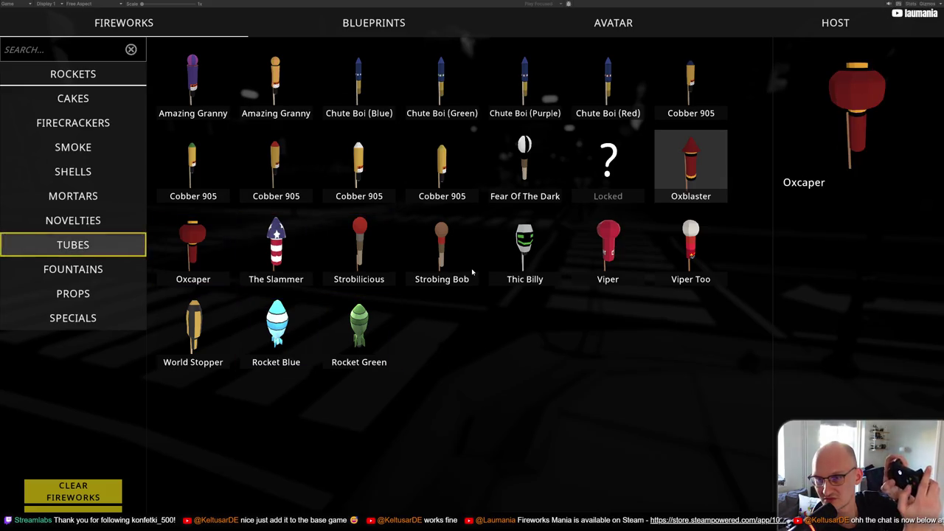
key(Up)
key(Up)
key(Up)
key(Up)
key(Down)
key(Down)
key(Down)
key(Down)
key(Down)
key(Down)
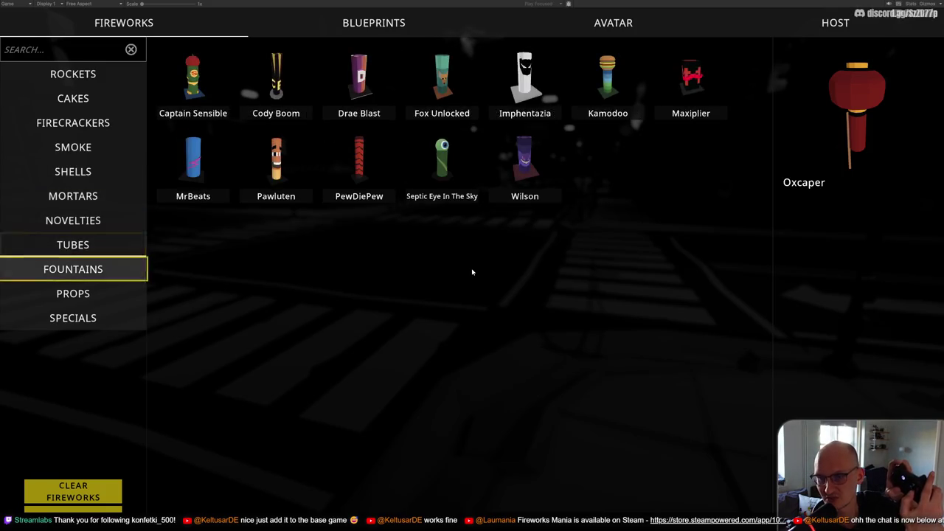
key(Up)
key(Up)
key(Down)
key(Up)
key(Up)
key(Up)
key(Up)
key(Up)
key(Up)
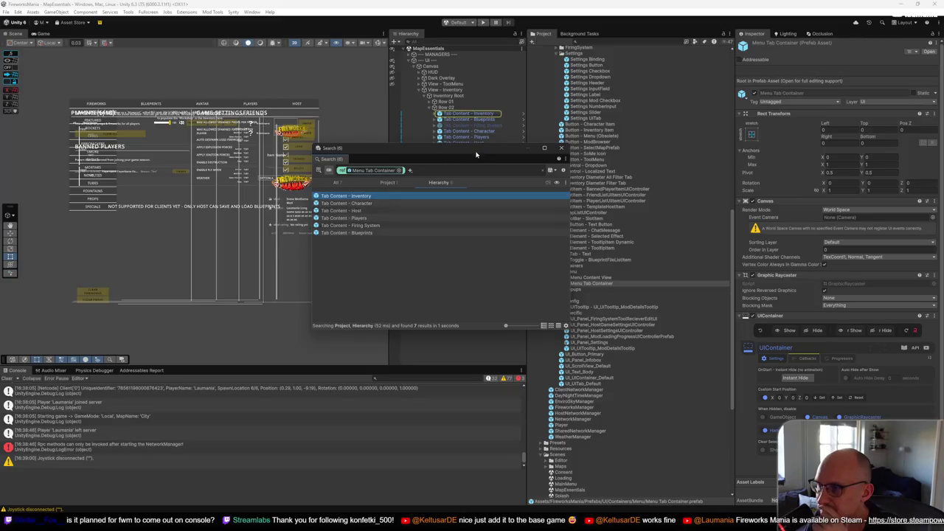
Move the Menu Tab Container search window aside and close it
mouse_move(480, 151)
mouse_down()
mouse_move(418, 149)
mouse_move(368, 192)
mouse_up()
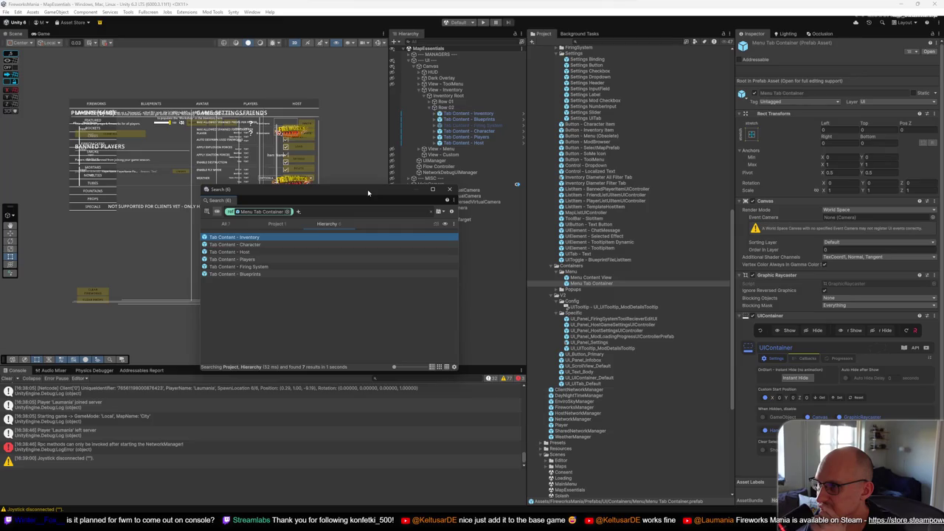
click(449, 189)
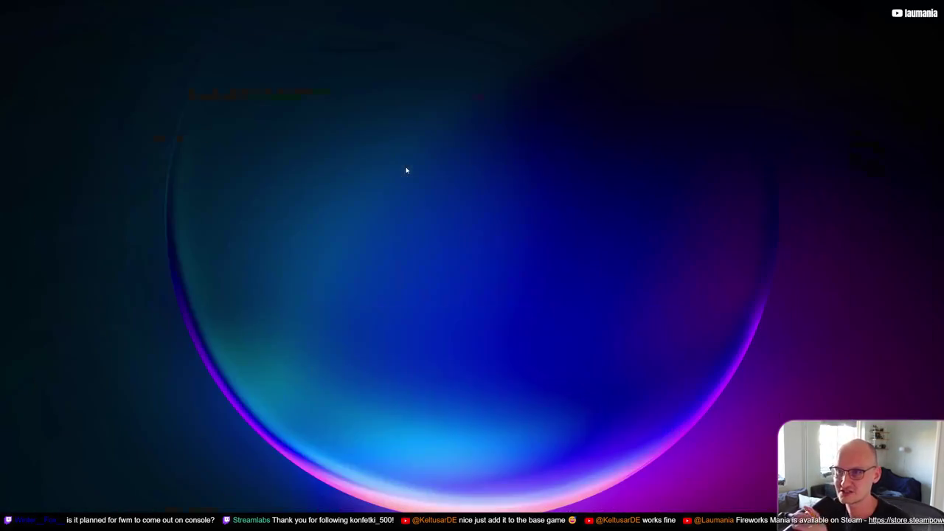
Turn on Show desktop icons from the desktop's View menu
right_click(354, 115)
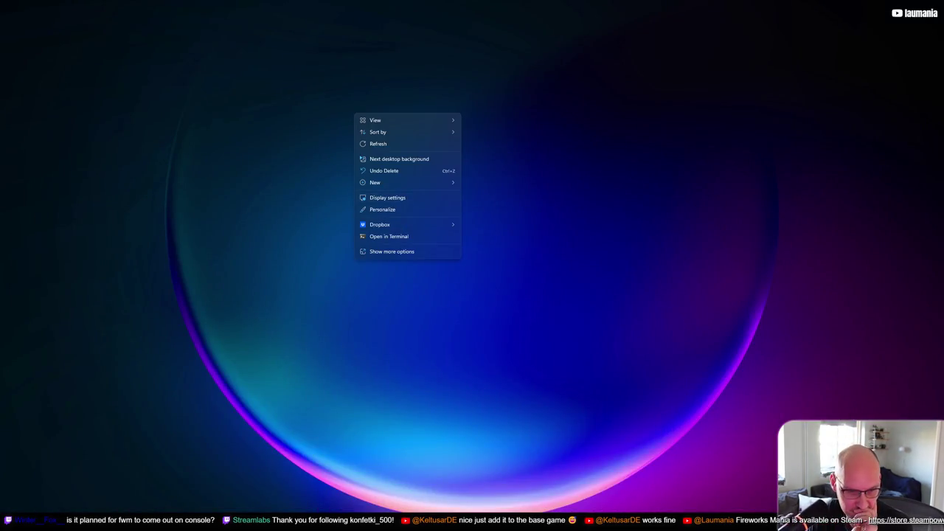
key(Escape)
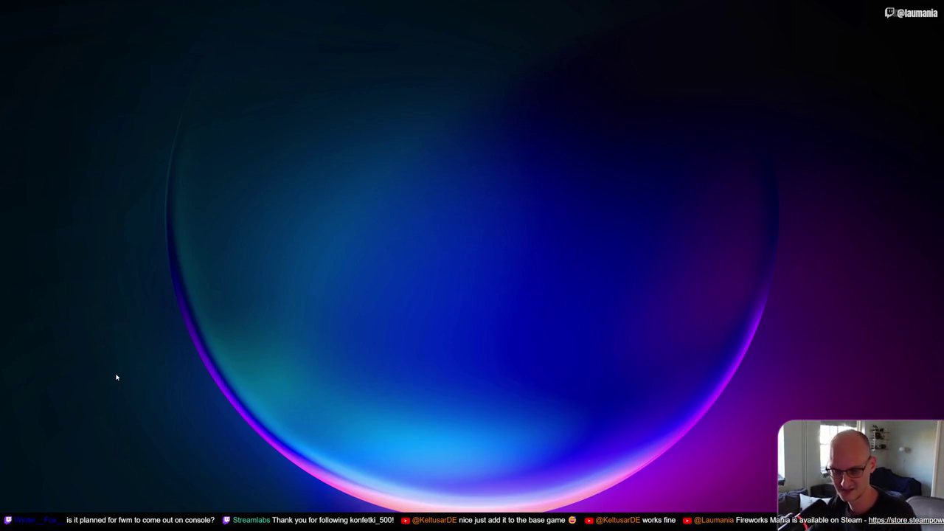
right_click(270, 275)
mouse_move(320, 286)
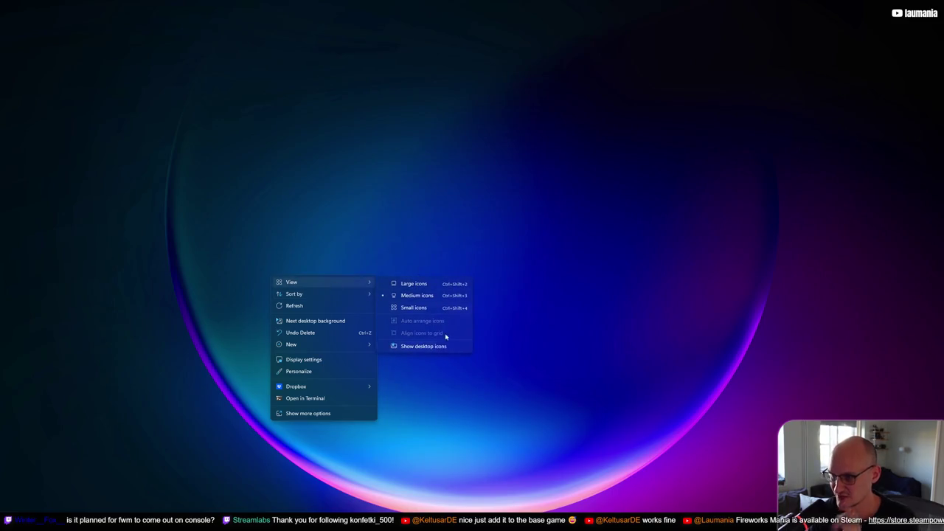
click(438, 342)
Open the Recycle Bin, move its window off-screen, and bring Unity Editor back
double_click(9, 17)
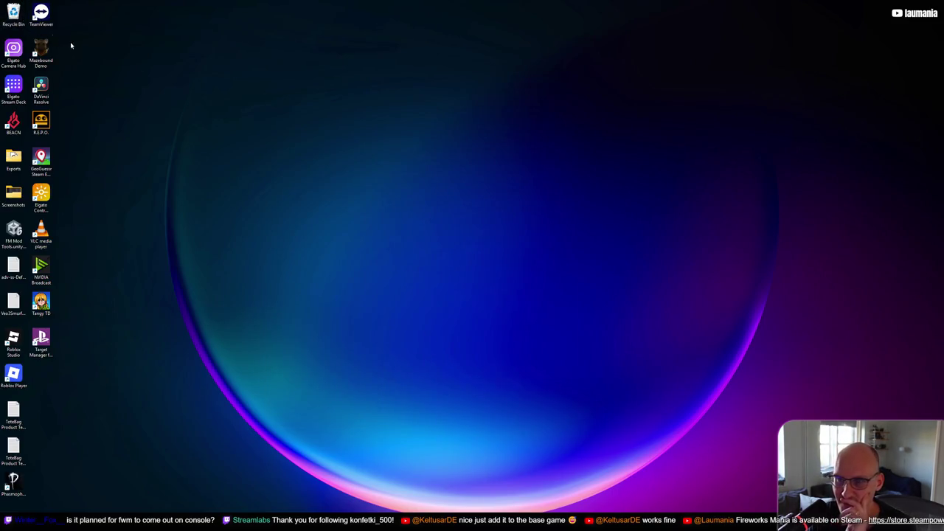
drag(301, 145, 0, 122)
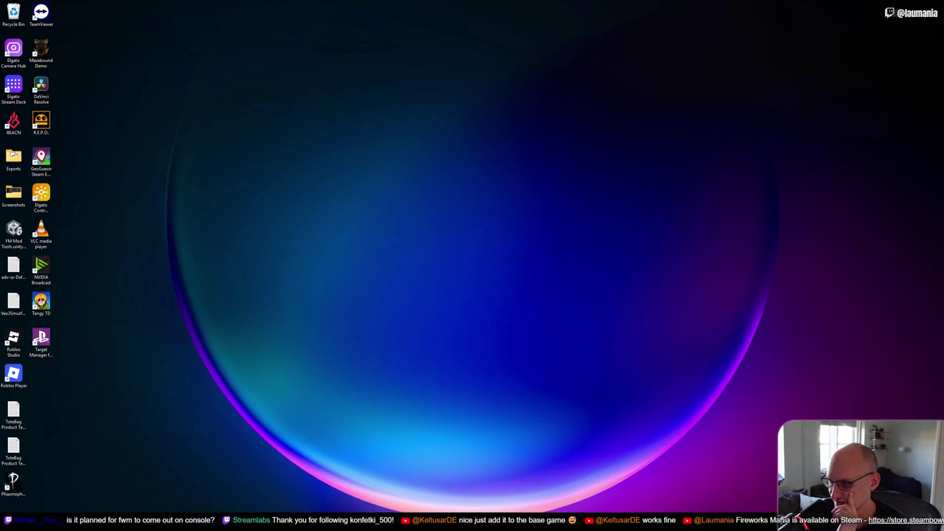
mouse_move(638, 516)
click(594, 480)
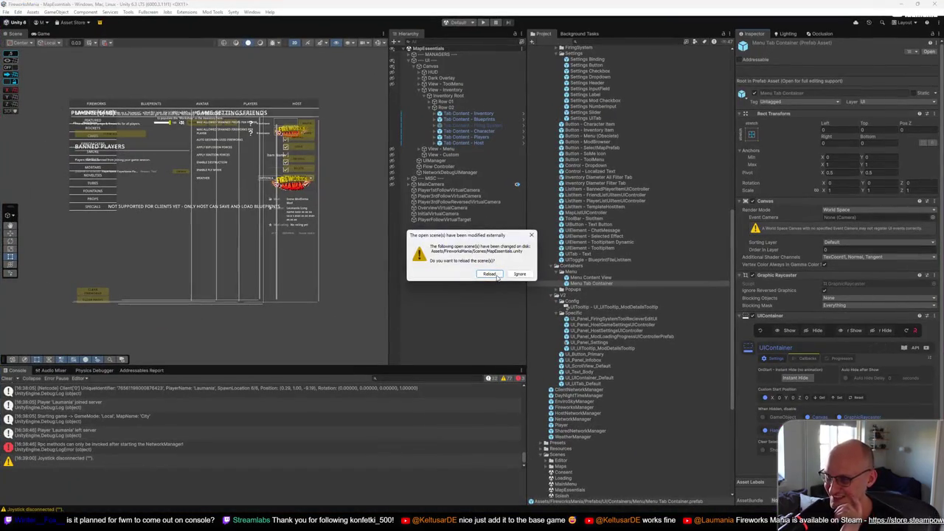
Reload the modified scene and find Menu Tab Container's references, checking the MapEssentials.unity matches
click(490, 273)
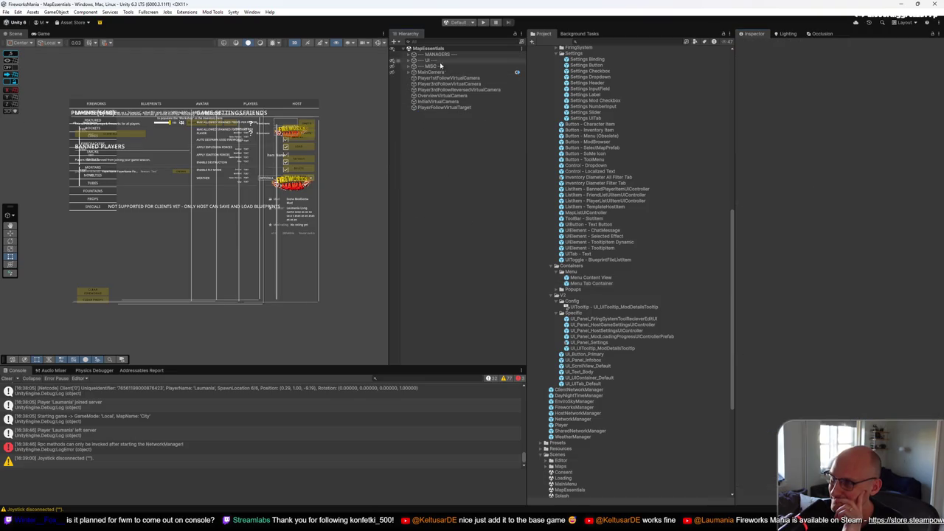
right_click(605, 283)
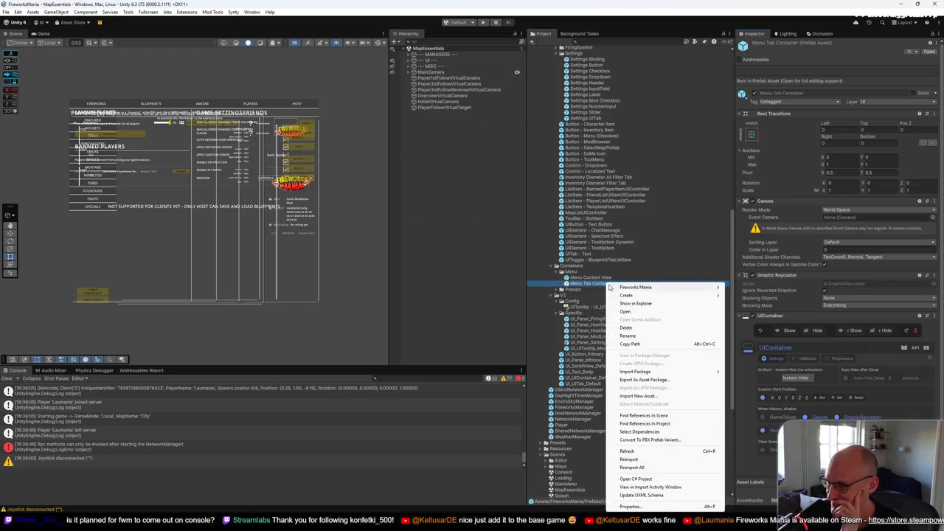
click(662, 422)
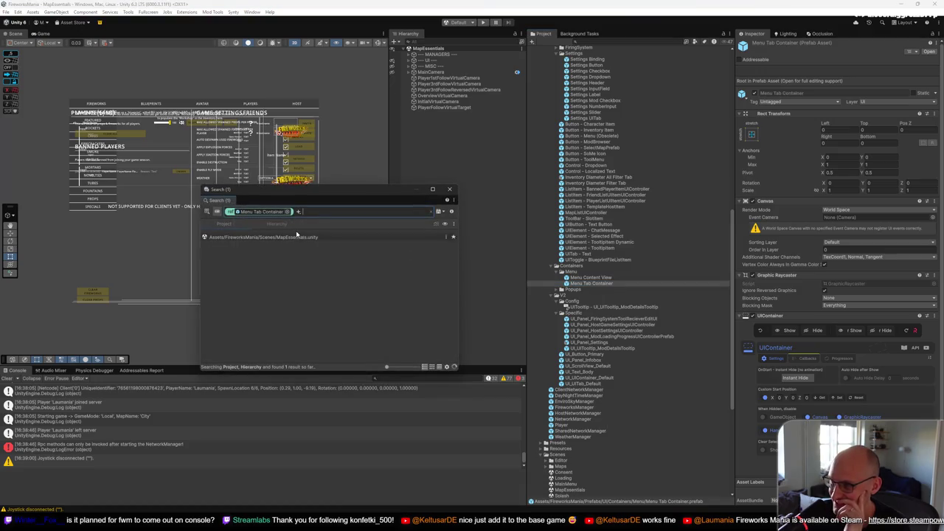
click(295, 236)
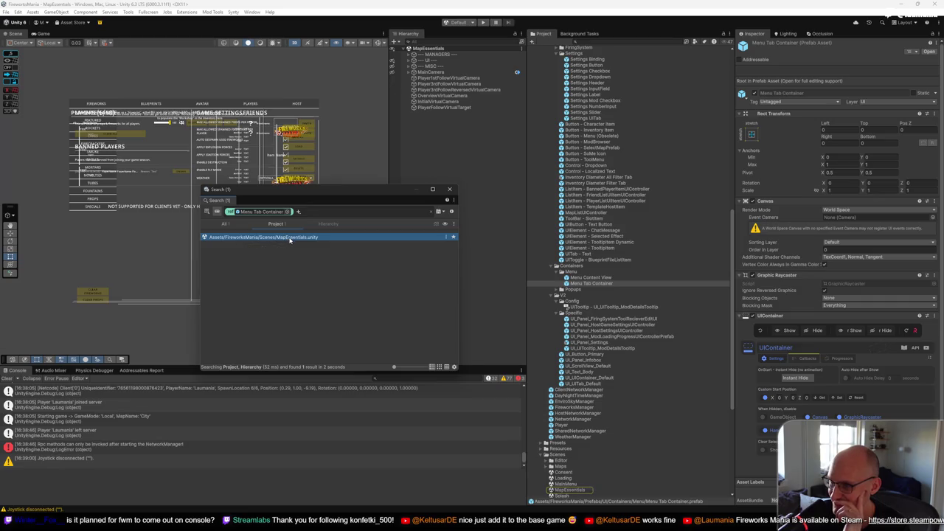
click(328, 224)
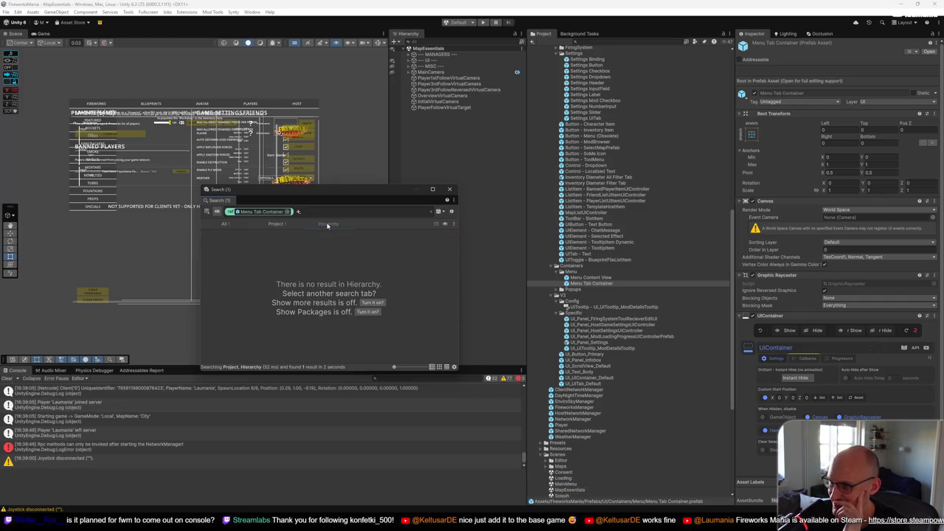
click(279, 225)
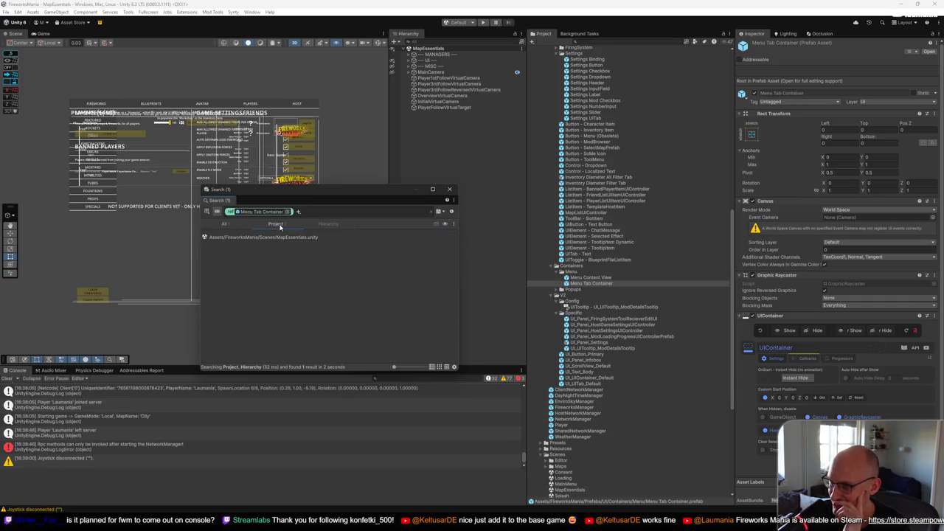
click(328, 225)
click(280, 224)
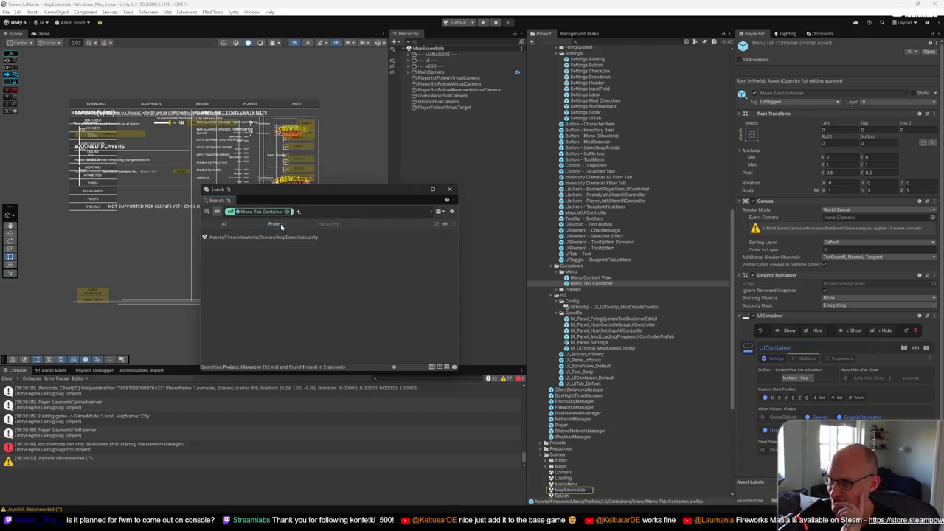
click(328, 225)
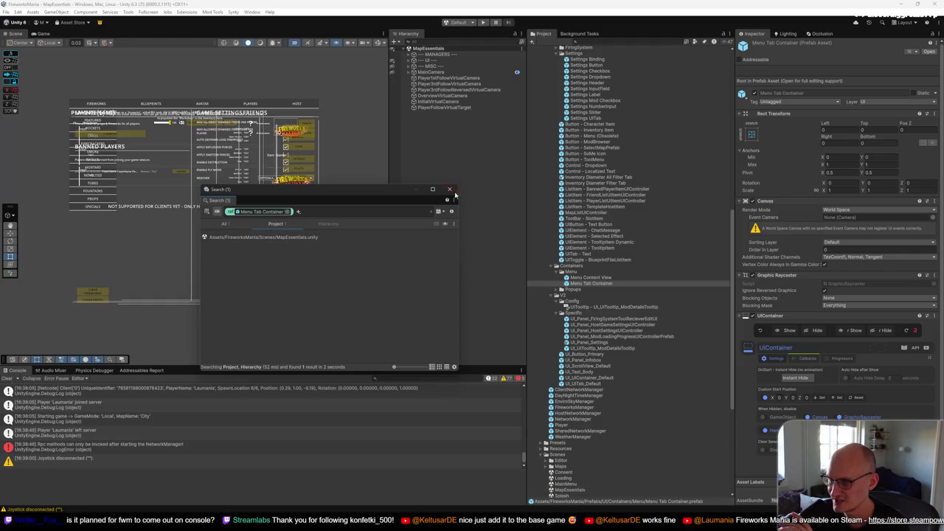
click(450, 189)
Expand UI > Canvas > View - Inventory > Inventory Root > Row 02 and inspect Tab Content - Inventory
click(409, 60)
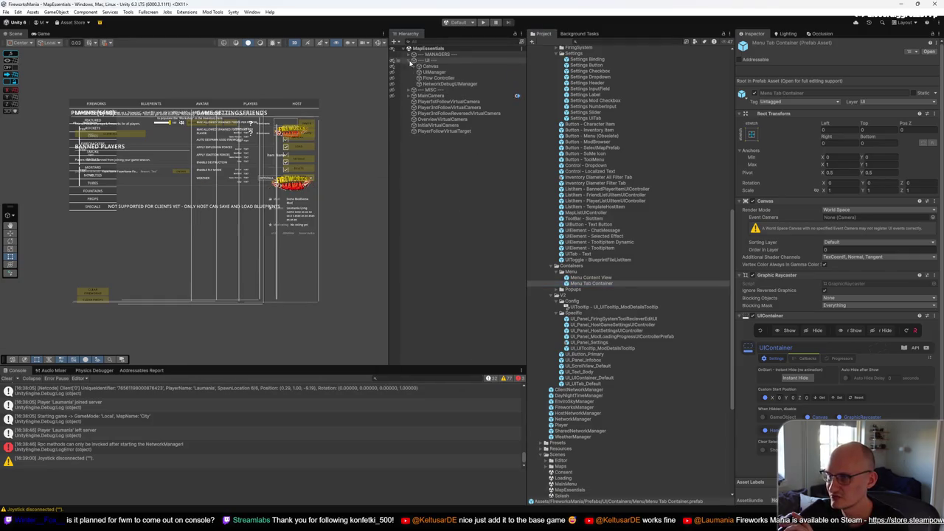
click(413, 66)
click(419, 89)
click(423, 96)
click(429, 107)
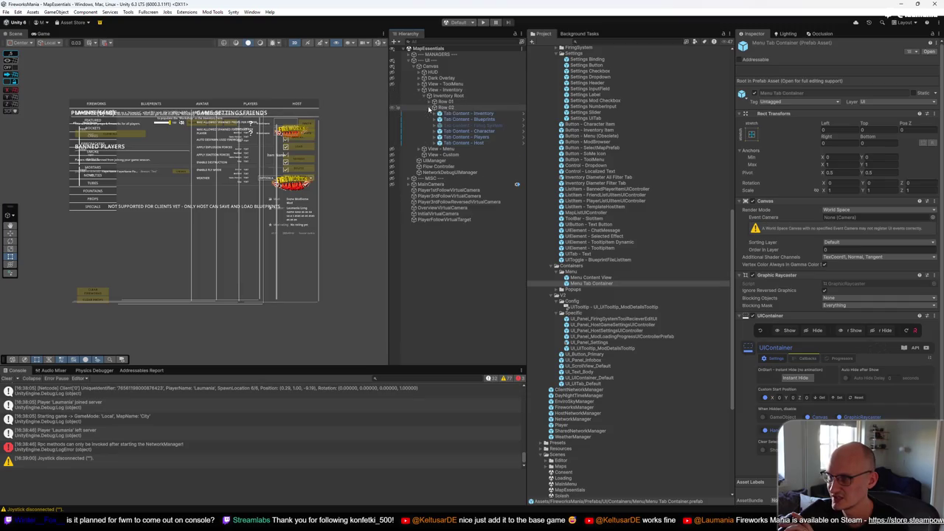
click(461, 113)
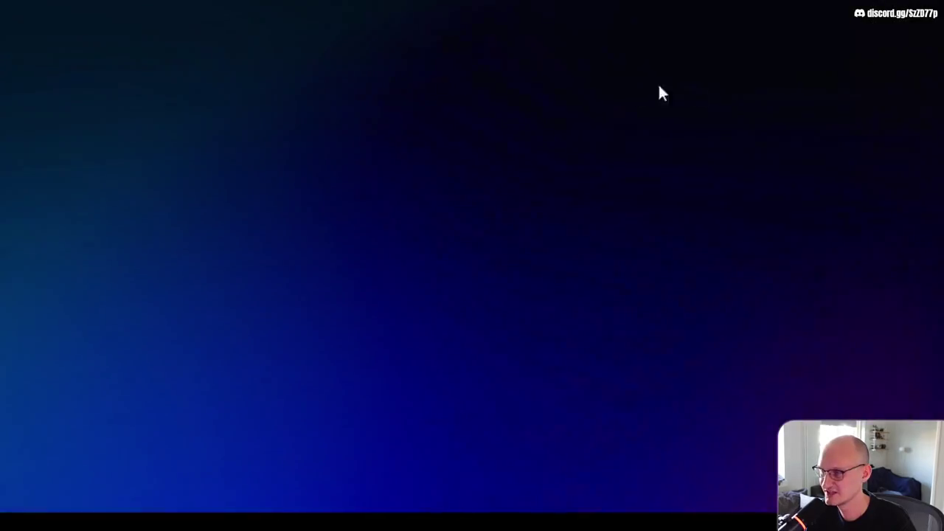
Hide the desktop icons again and return to the Unity editor
right_click(649, 94)
mouse_move(656, 93)
click(778, 249)
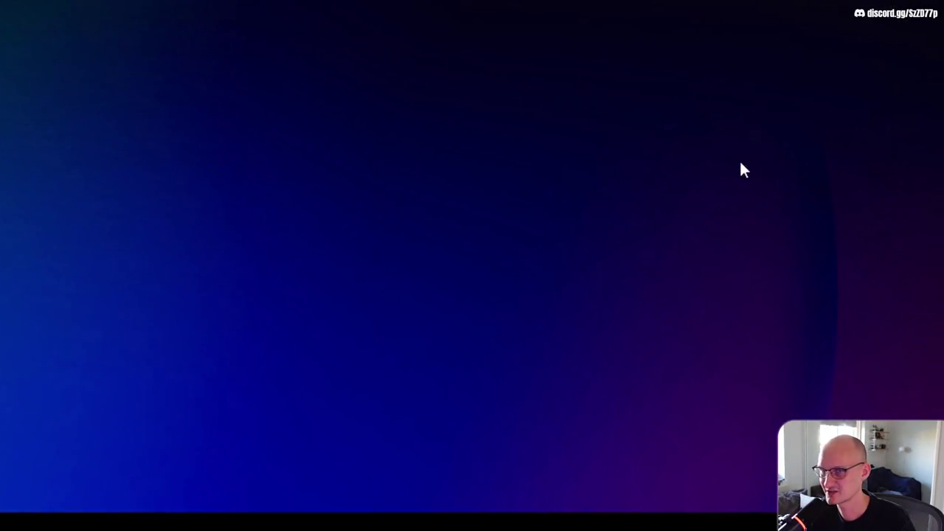
mouse_move(626, 516)
click(612, 470)
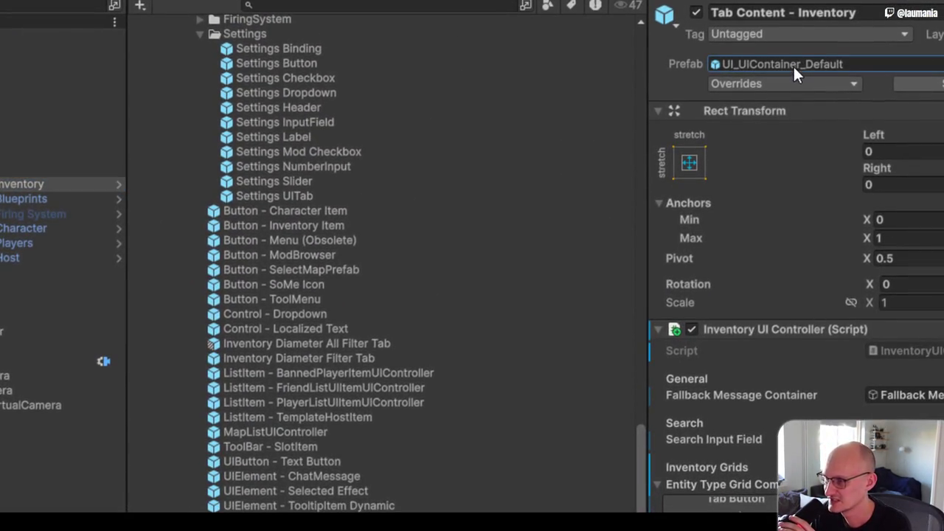
Ping the UI_UIContainer_Default prefab from Tab Content - Inventory, then inspect Tab Content - Players
click(792, 64)
click(473, 190)
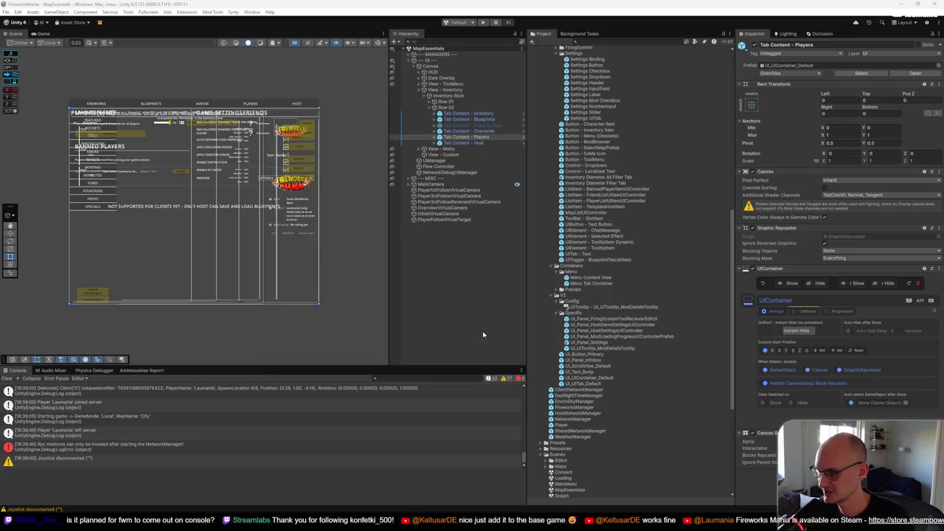
click(587, 283)
Delete the Menu Tab Container prefab from the Project window and confirm
right_click(603, 283)
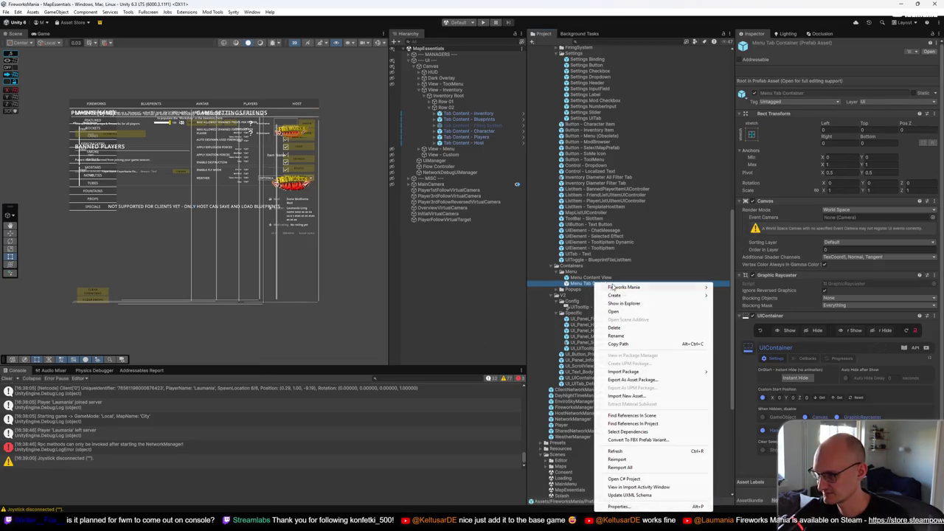
click(630, 328)
click(501, 275)
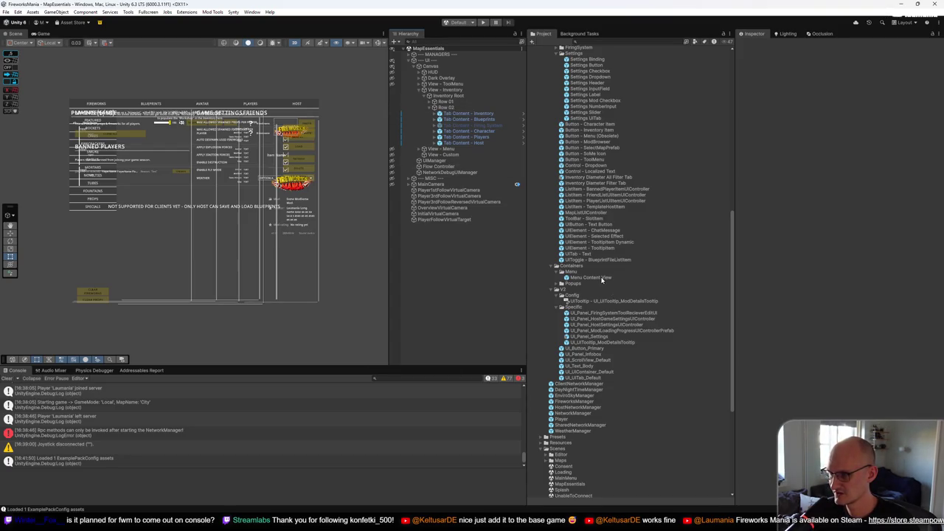
click(584, 277)
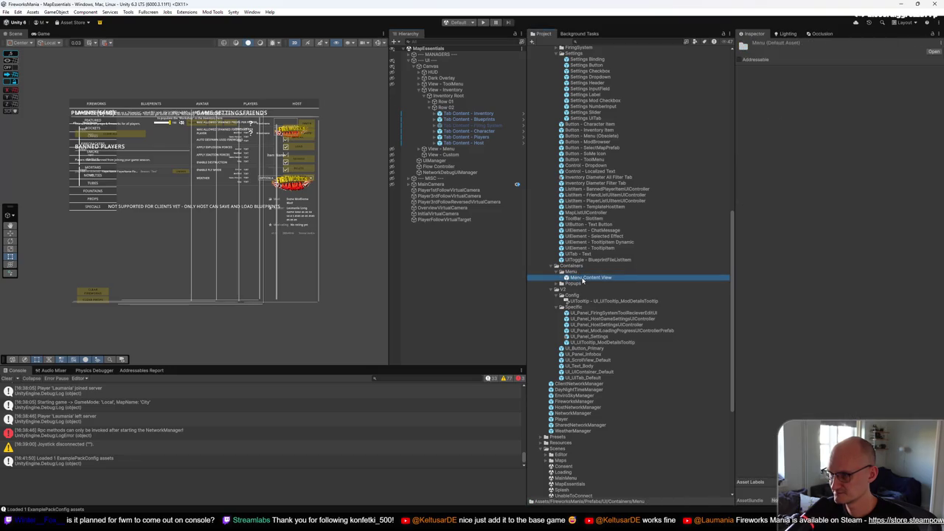
right_click(595, 278)
click(656, 420)
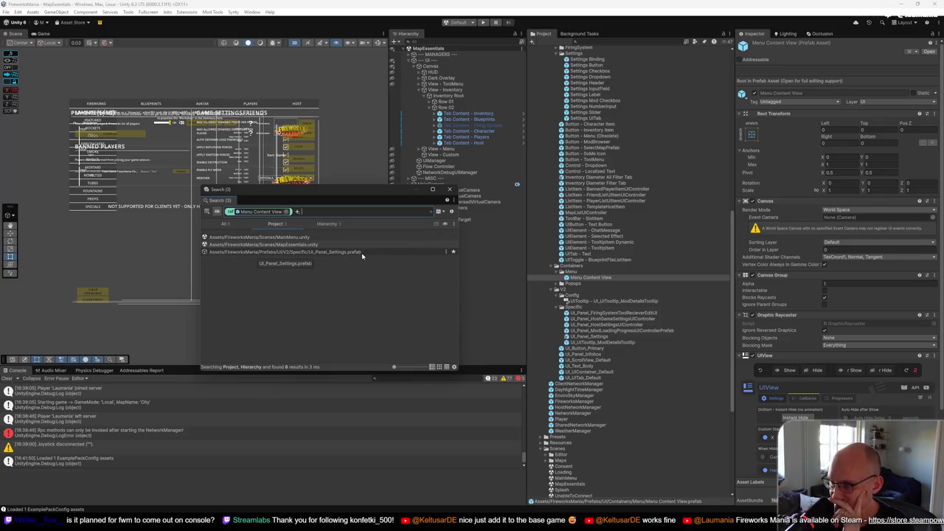
double_click(588, 278)
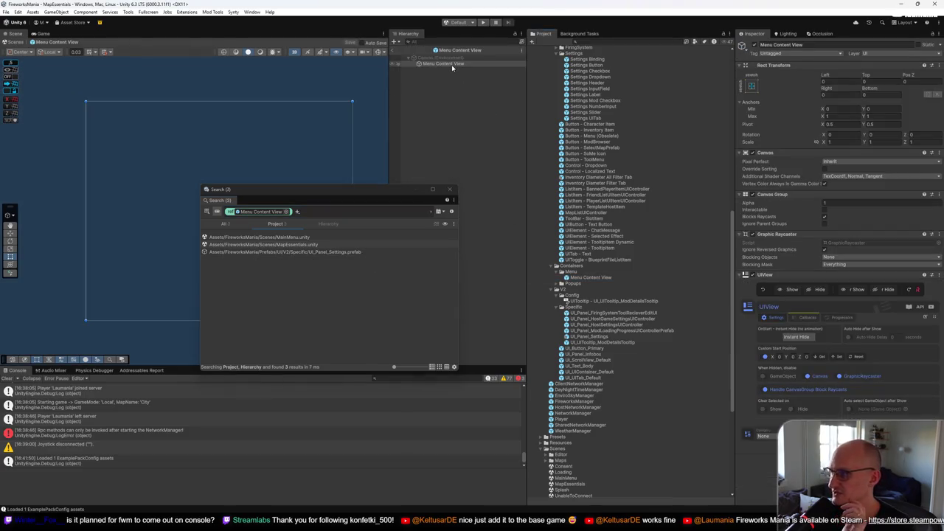
click(453, 64)
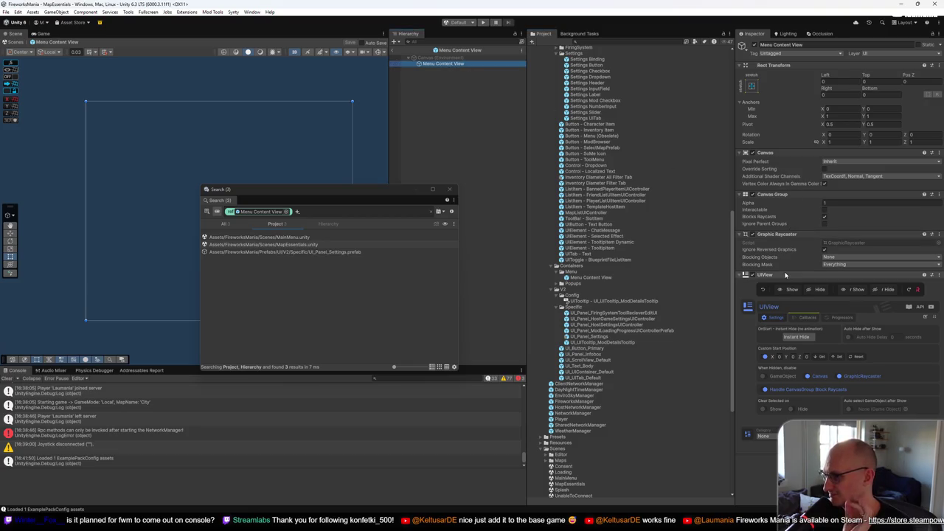
click(394, 50)
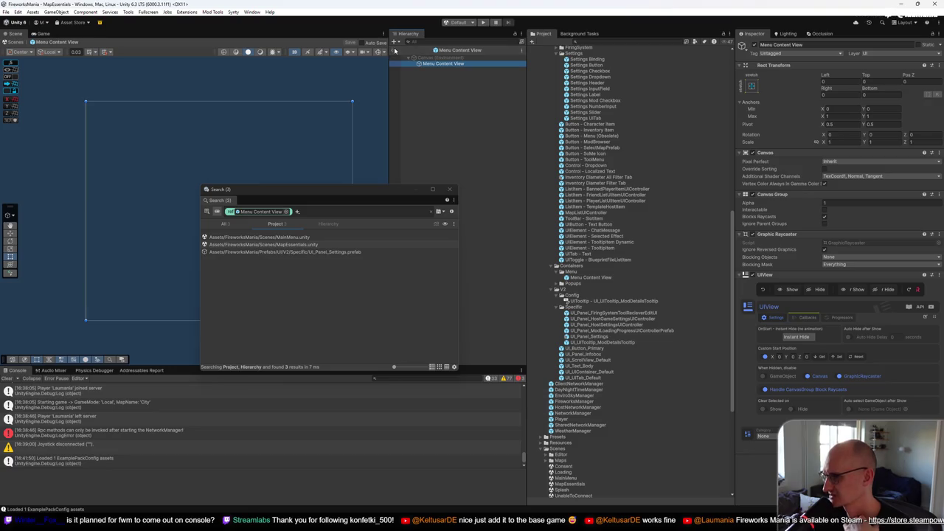
double_click(606, 371)
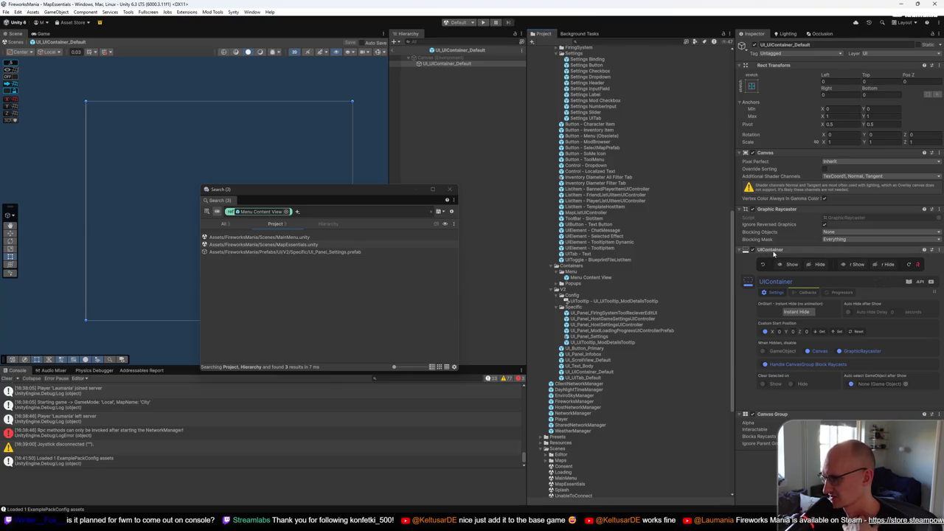
click(602, 278)
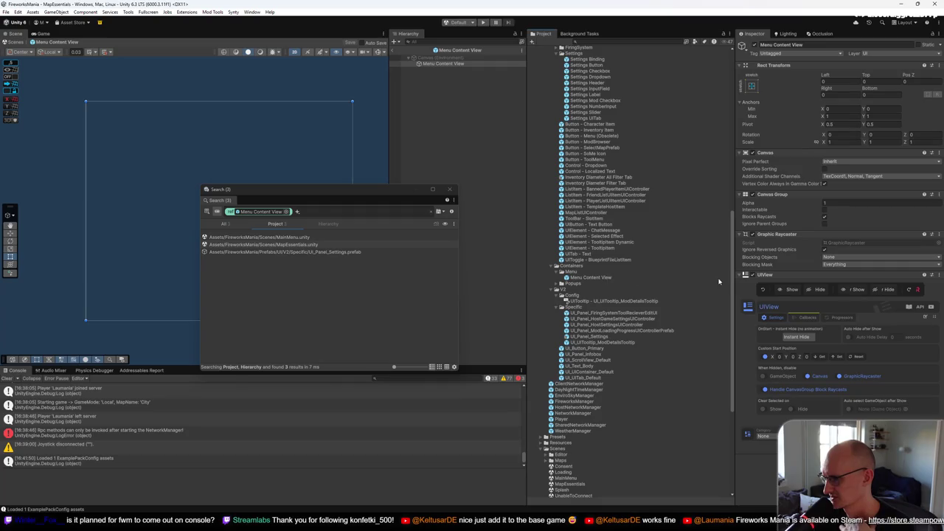
mouse_move(361, 508)
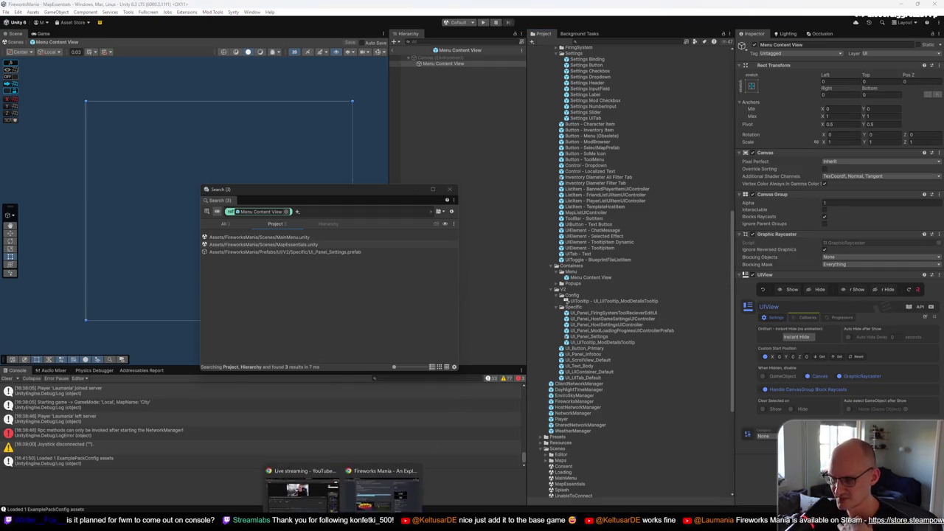
Search Google in a new Chrome tab for "Doozy UI UIContainer vs UIView"
click(302, 483)
click(196, 7)
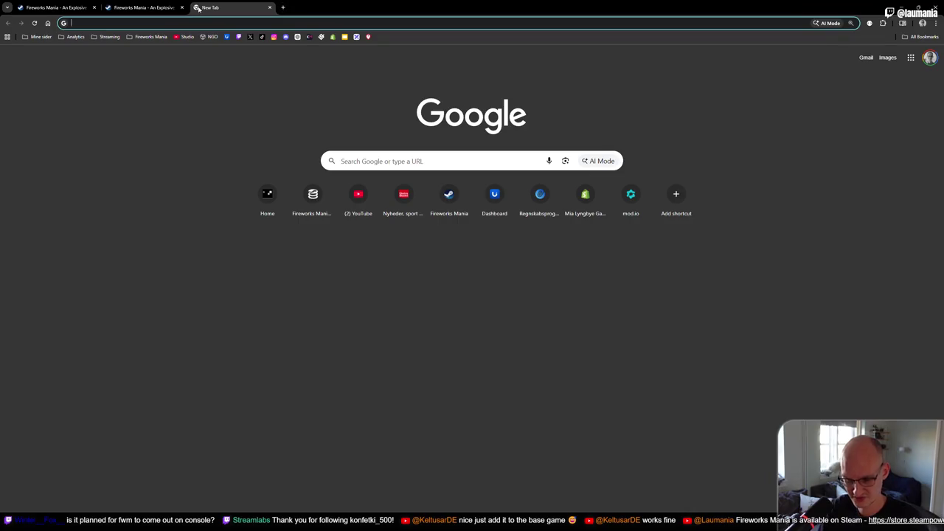
text(Doozy UI UIContainer v)
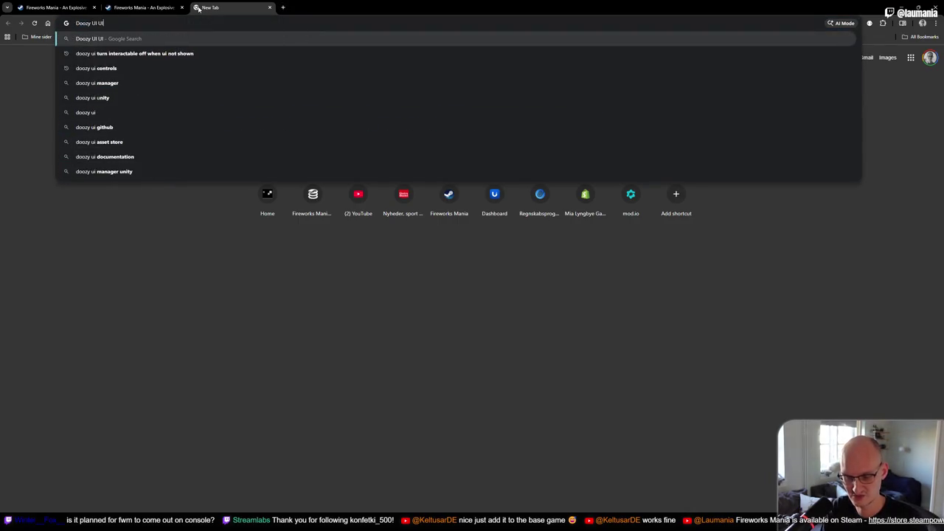
text(s UIView)
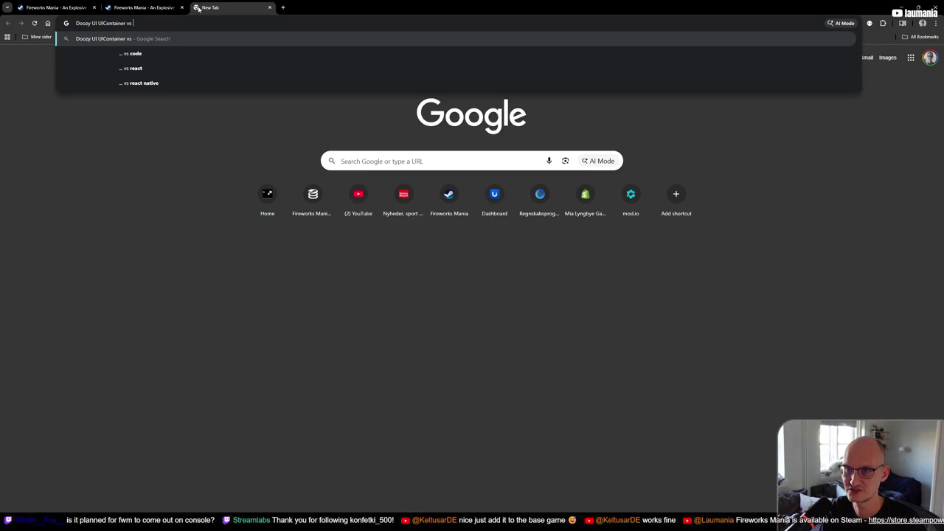
key(Return)
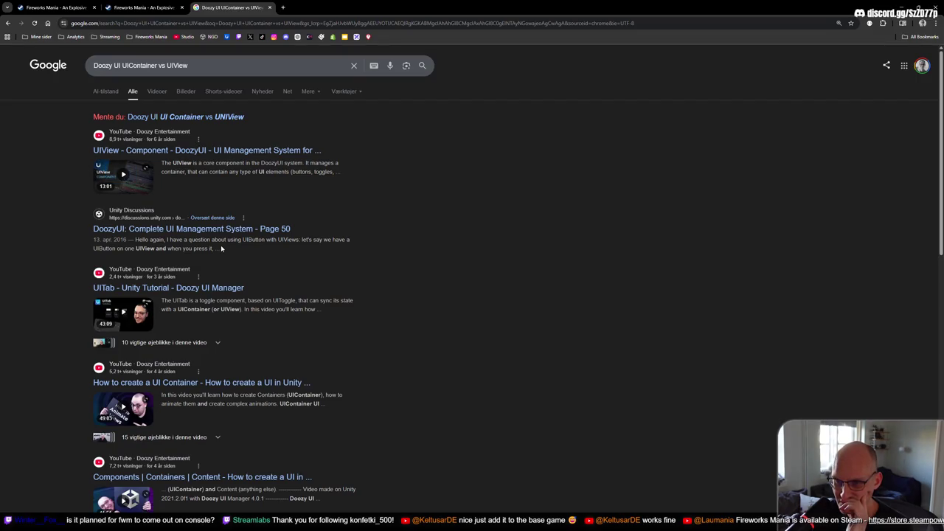
Browse the search results and open the Doozy UIView - Component YouTube video
scroll(221, 248, down, 1)
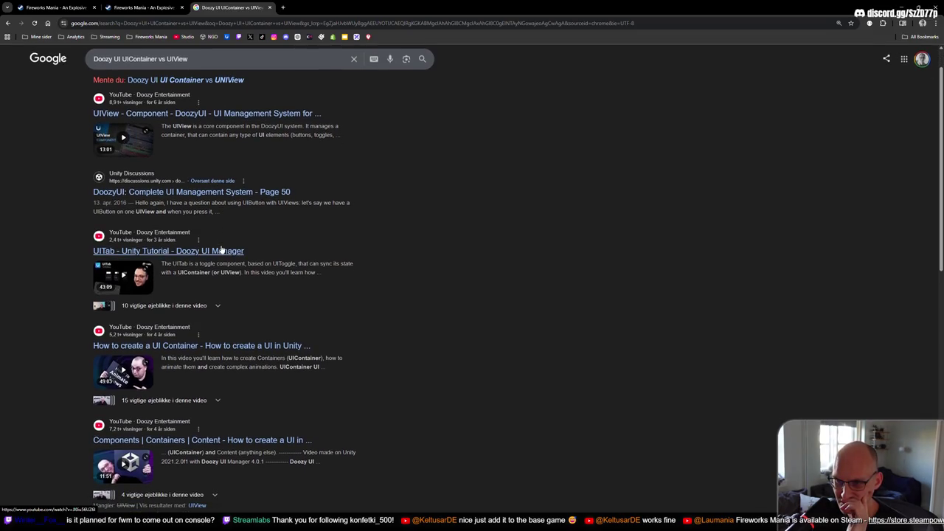
scroll(222, 248, down, 2)
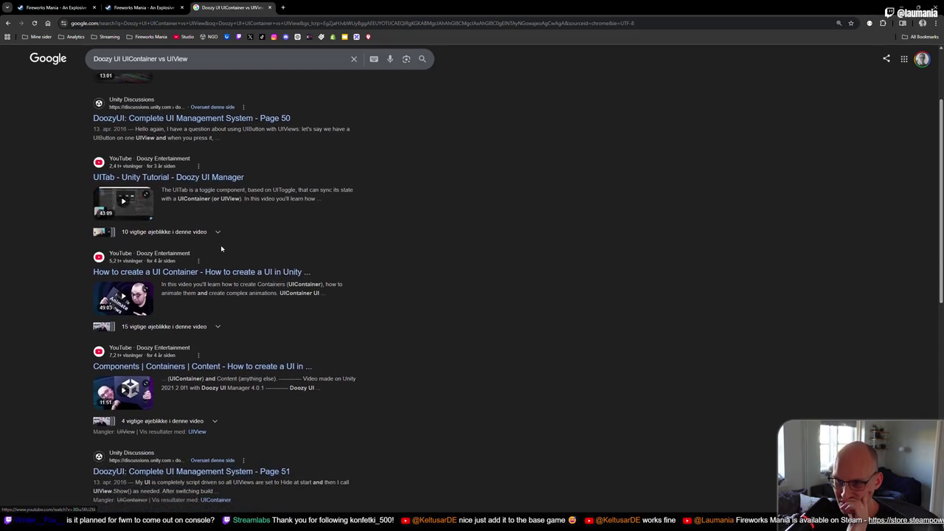
scroll(221, 249, down, 1)
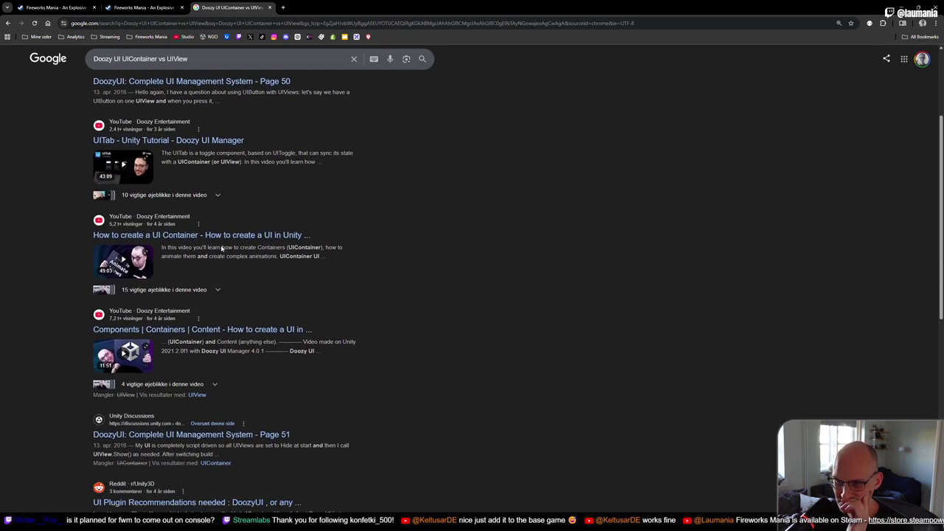
scroll(249, 334, down, 2)
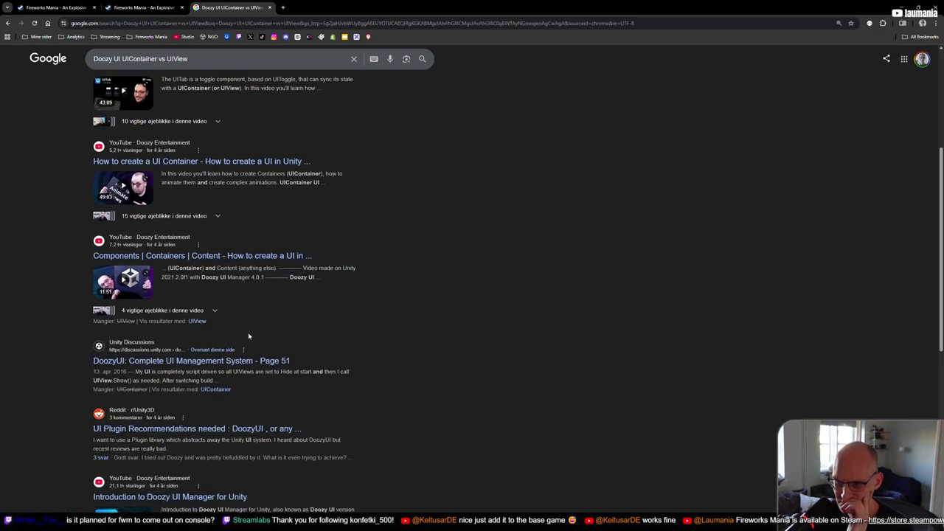
scroll(248, 335, up, 6)
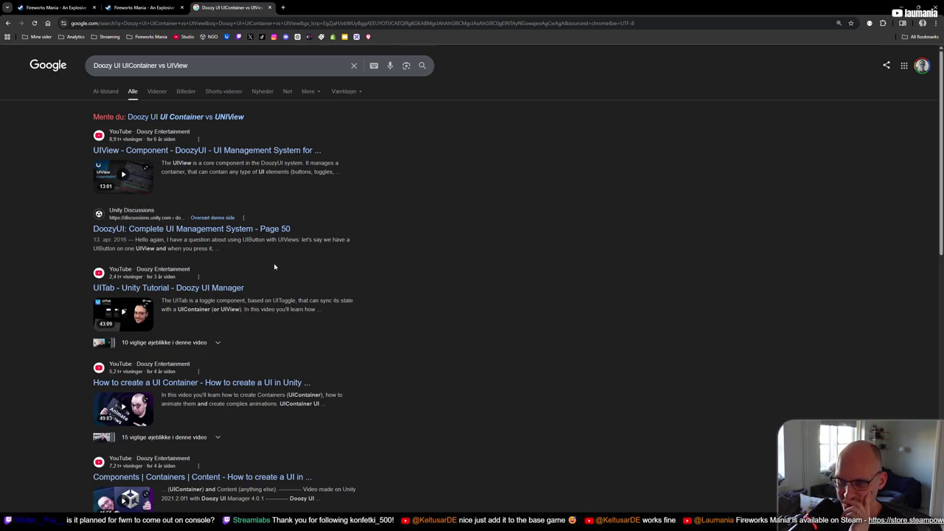
scroll(274, 266, down, 5)
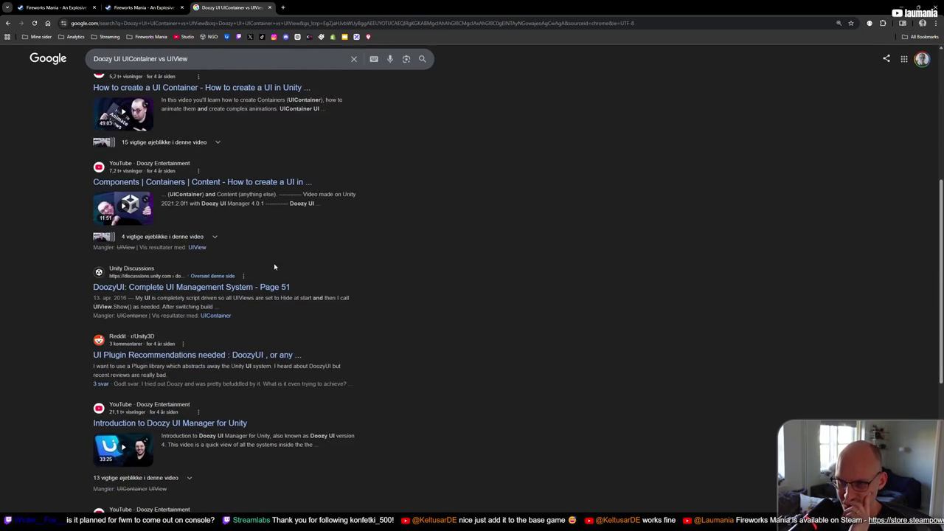
scroll(274, 266, down, 2)
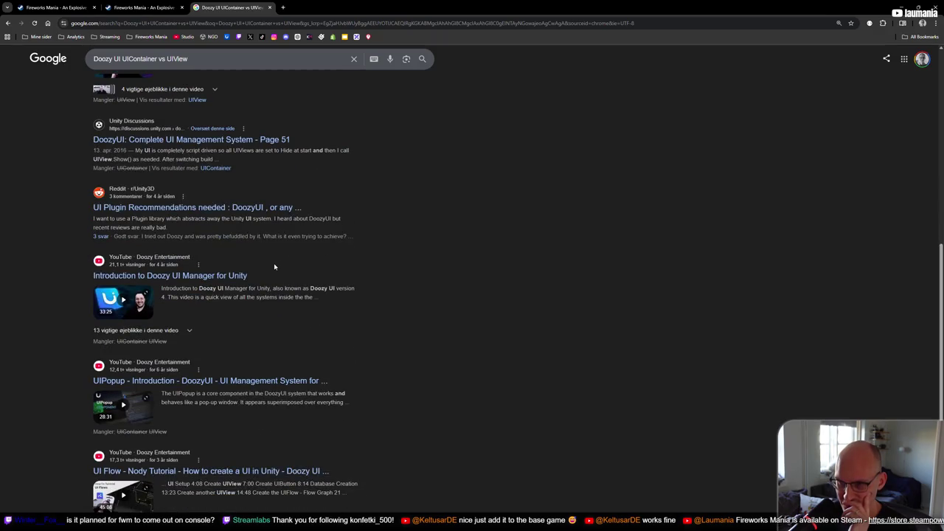
scroll(274, 266, down, 2)
scroll(280, 254, up, 4)
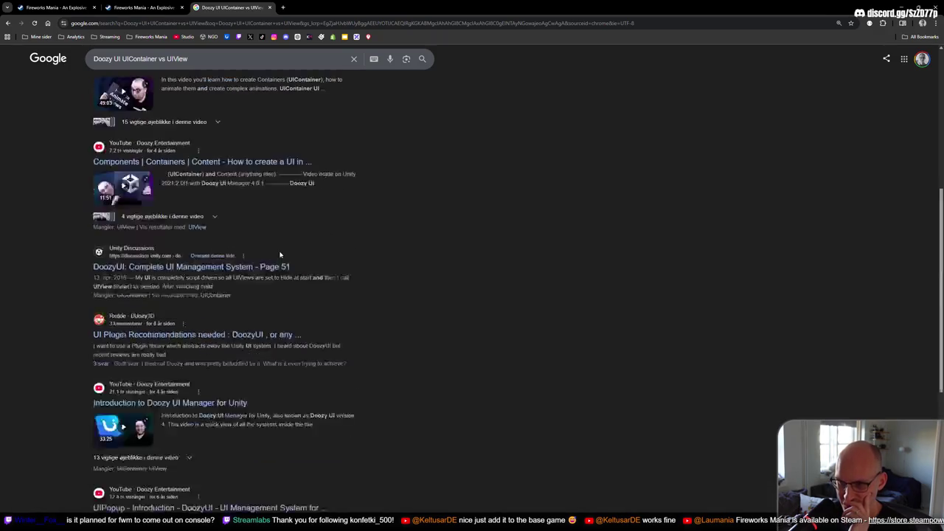
scroll(280, 254, up, 4)
click(233, 152)
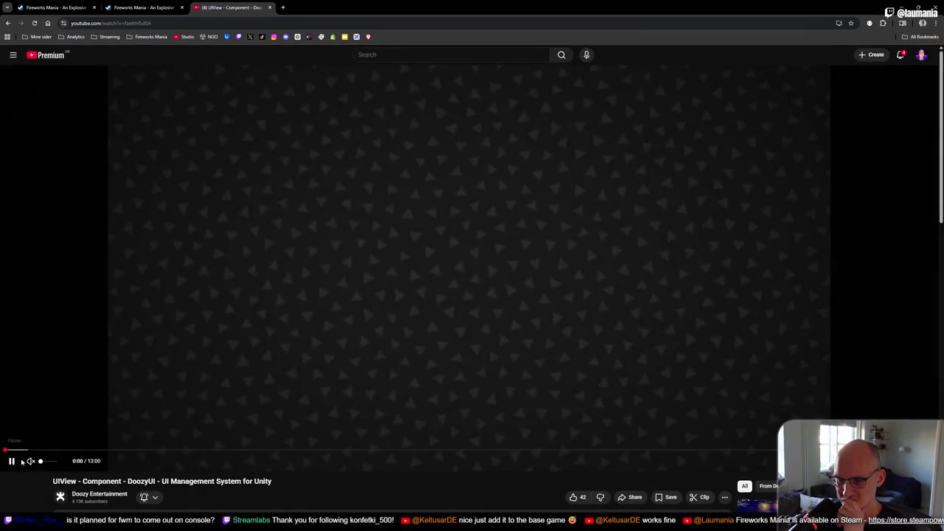
Unmute and skip past the tutorial's intro, pause it, and open the UIView documentation manual
click(28, 461)
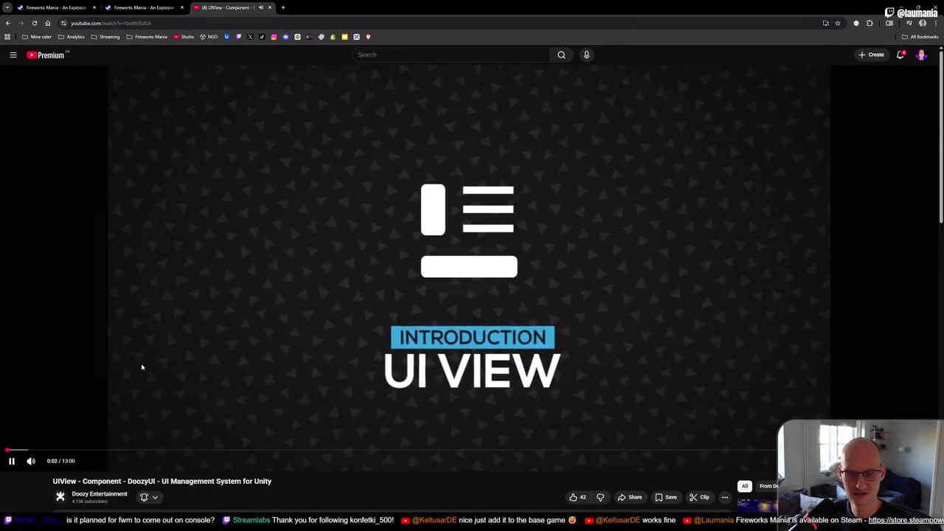
key(Right)
key(Right)
key(Right)
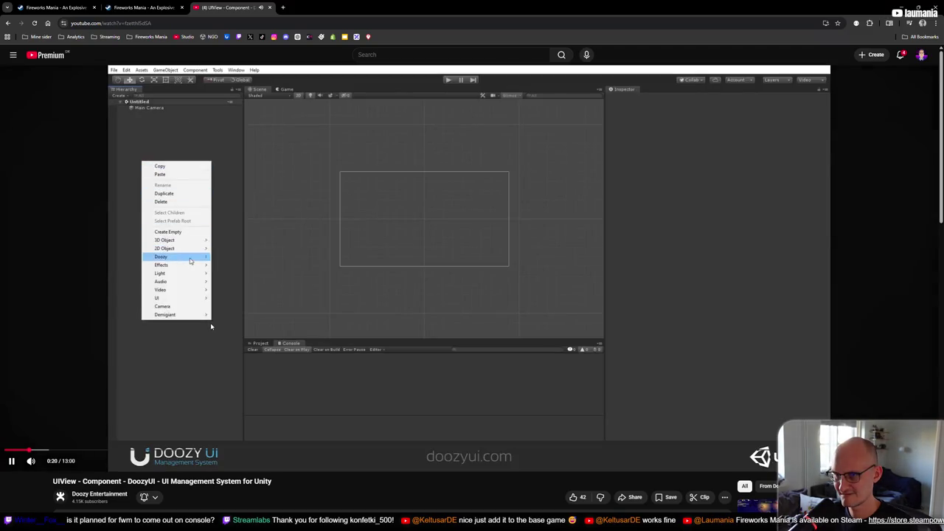
key(Right)
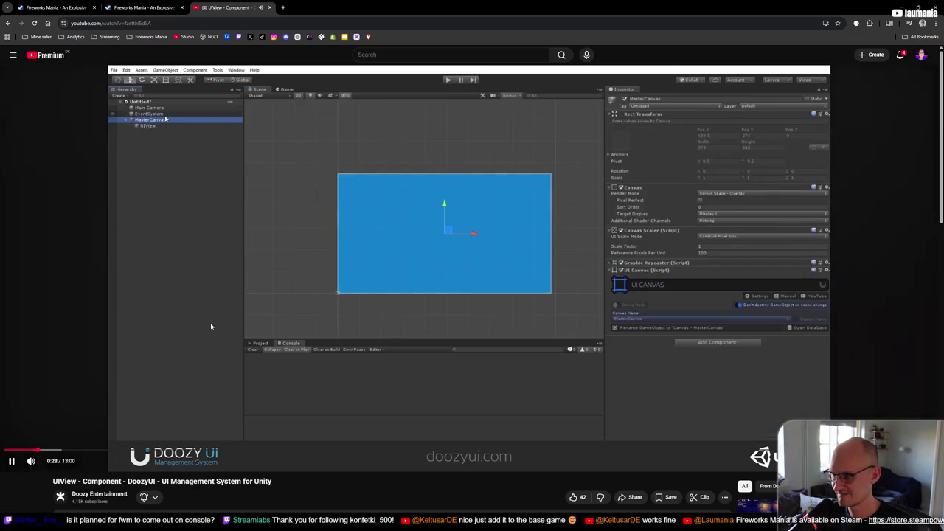
click(528, 330)
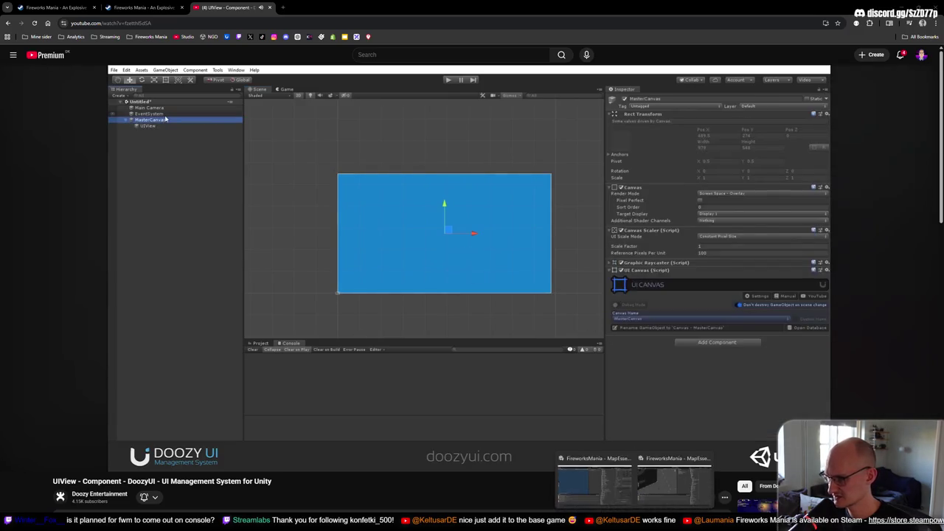
click(594, 478)
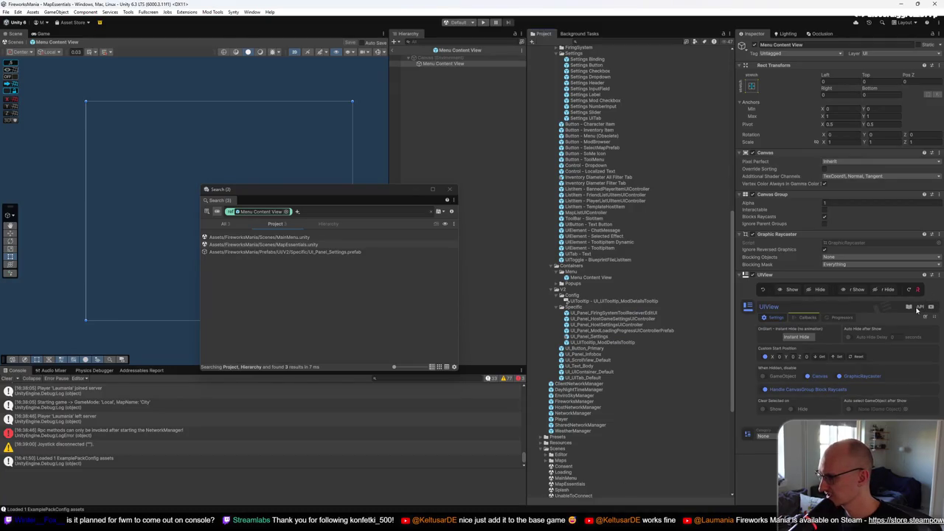
click(910, 308)
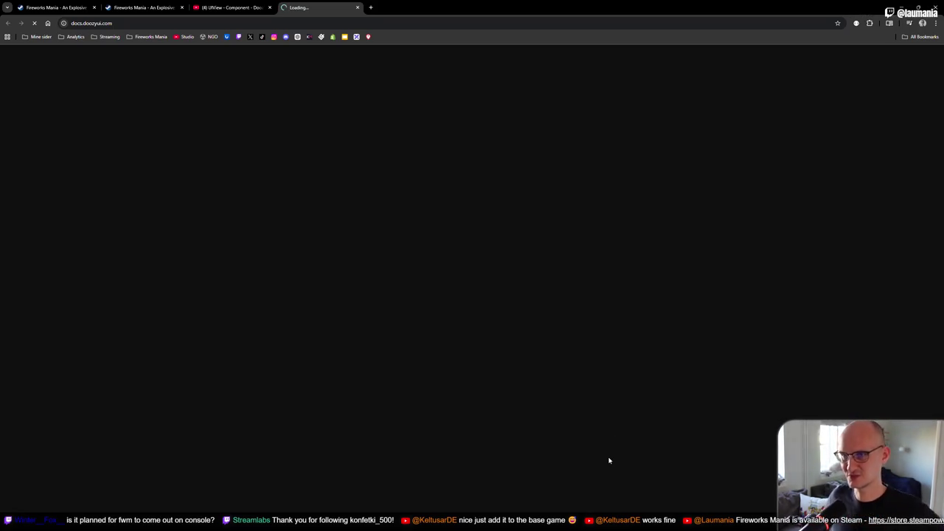
Resume the UIView tutorial, skip forward a few seconds, then minimise Chrome
click(225, 7)
click(325, 211)
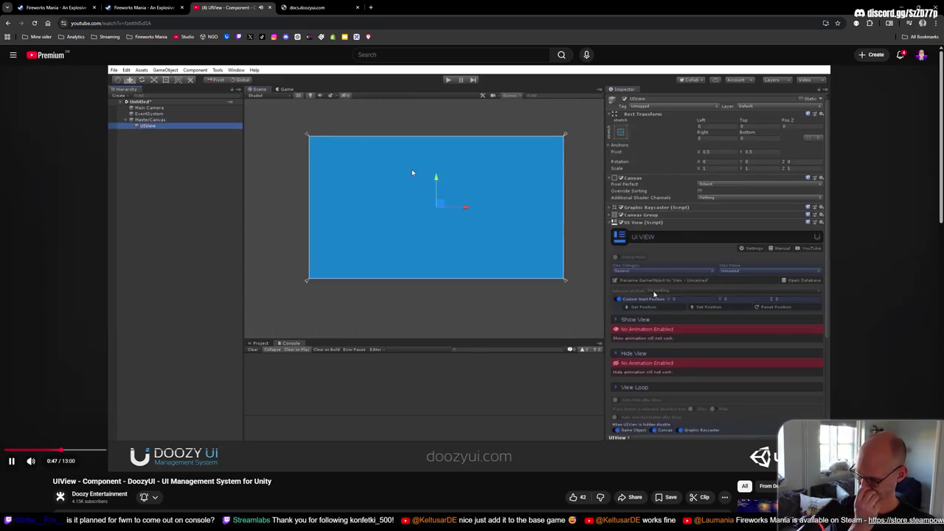
mouse_move(646, 303)
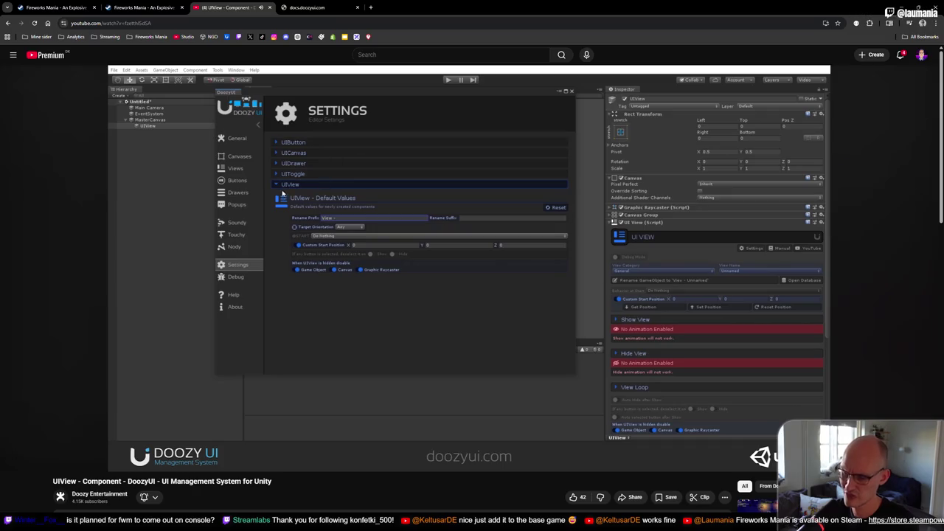
mouse_move(338, 296)
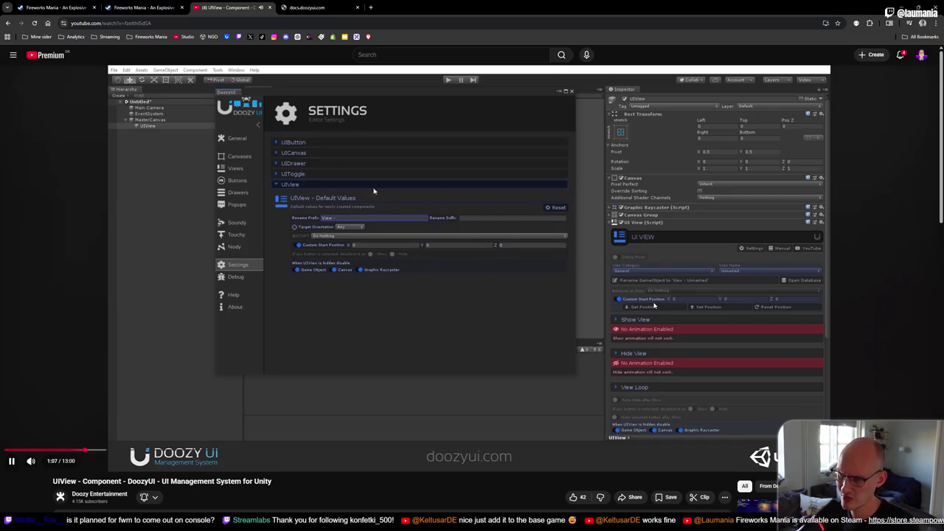
key(Right)
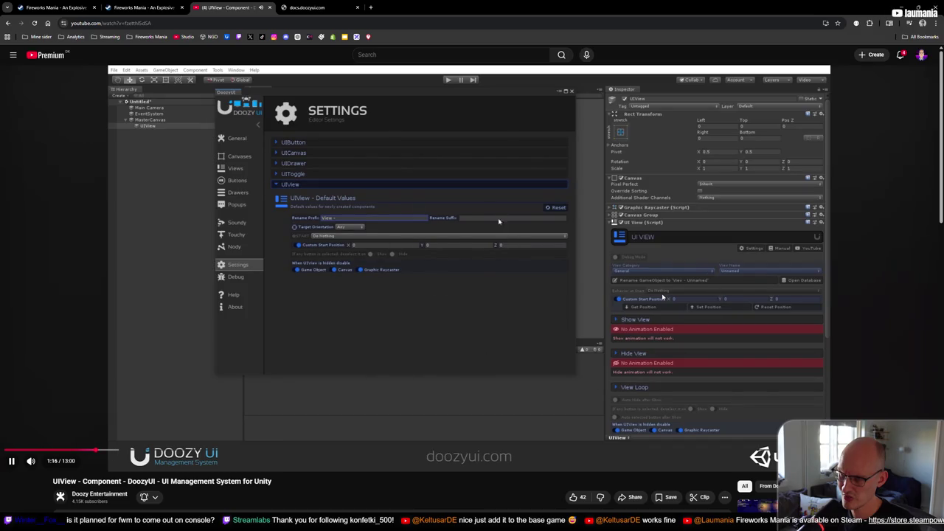
key(Right)
key(Right)
key(Right)
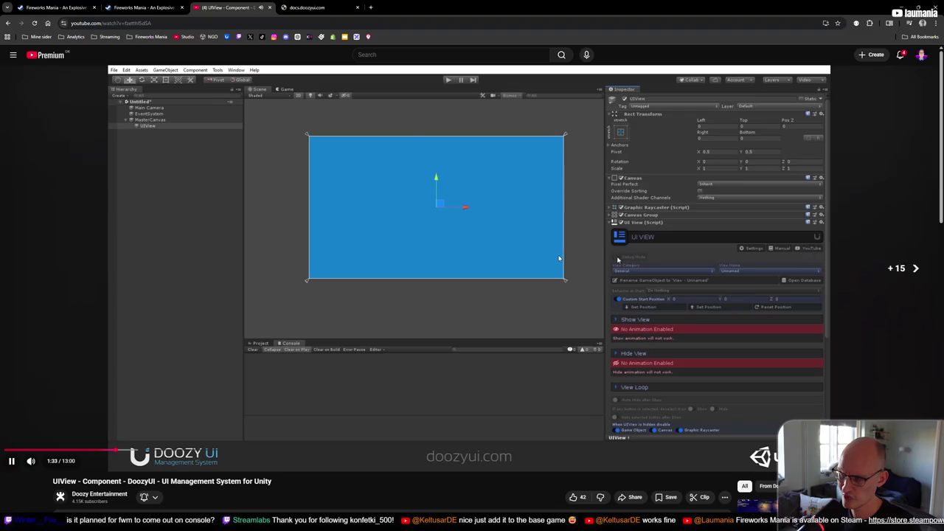
key(ctrl+Tab)
key(ctrl+Tab)
key(ctrl+Tab)
click(926, 6)
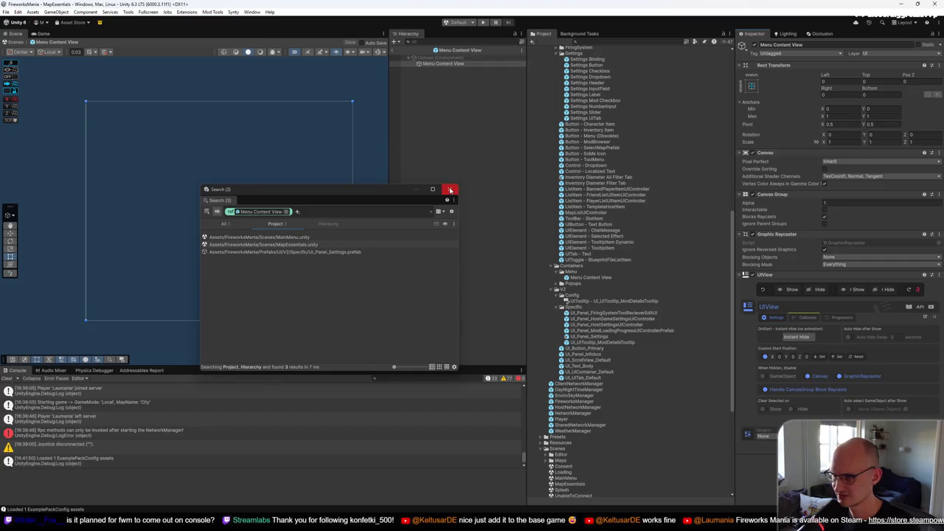
click(450, 190)
right_click(610, 372)
click(627, 366)
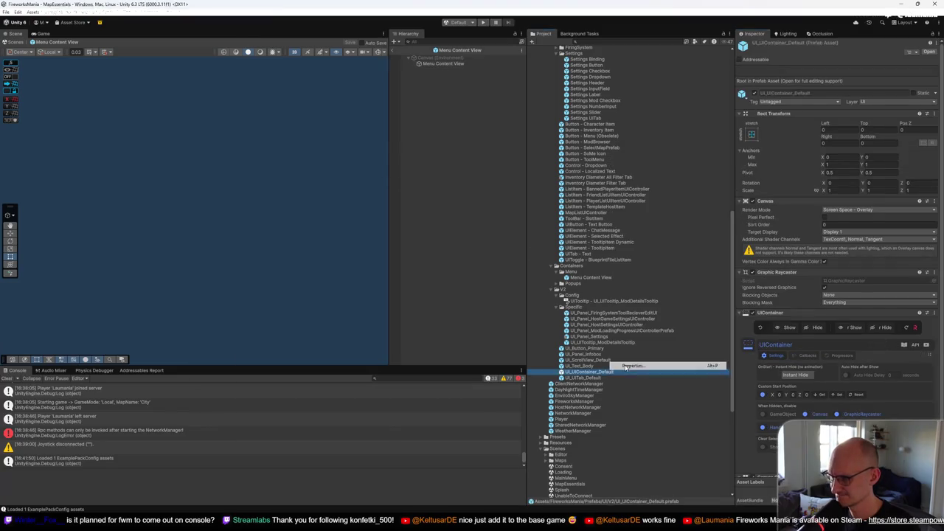
click(627, 366)
click(601, 278)
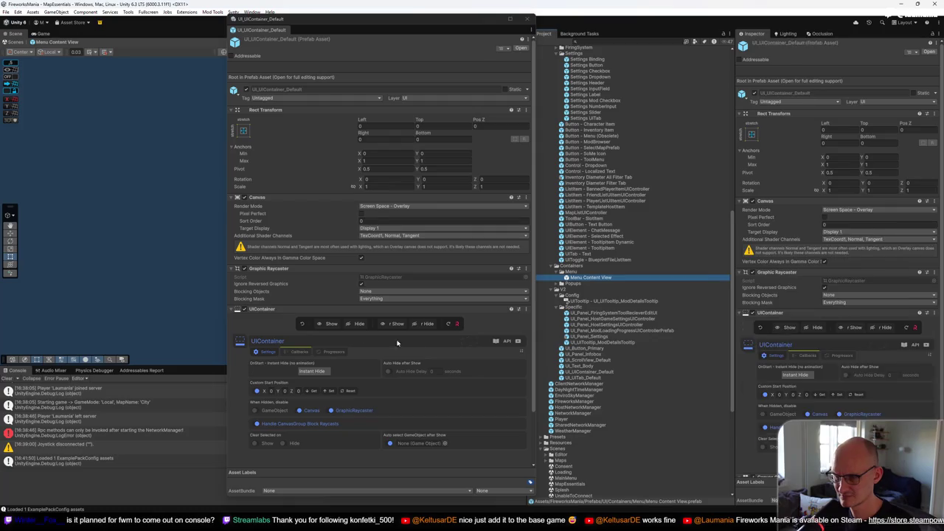
scroll(355, 340, down, 2)
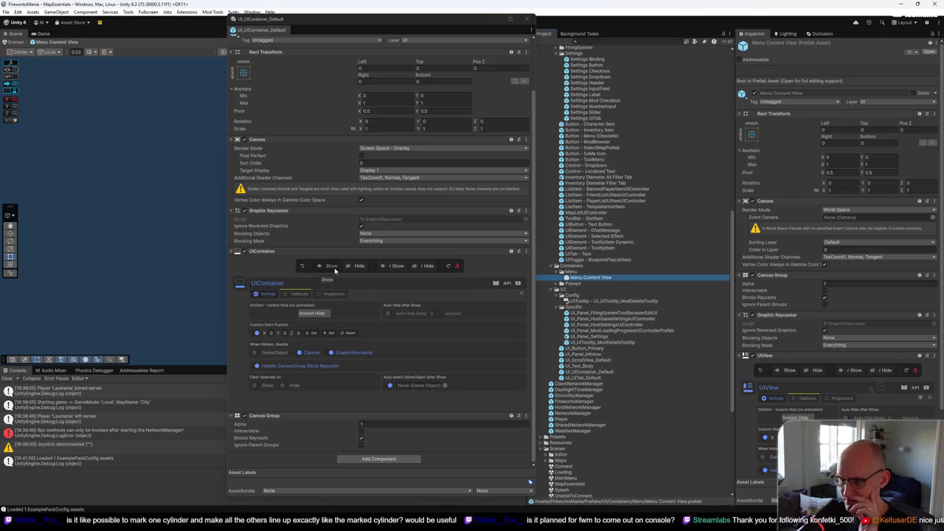
click(265, 293)
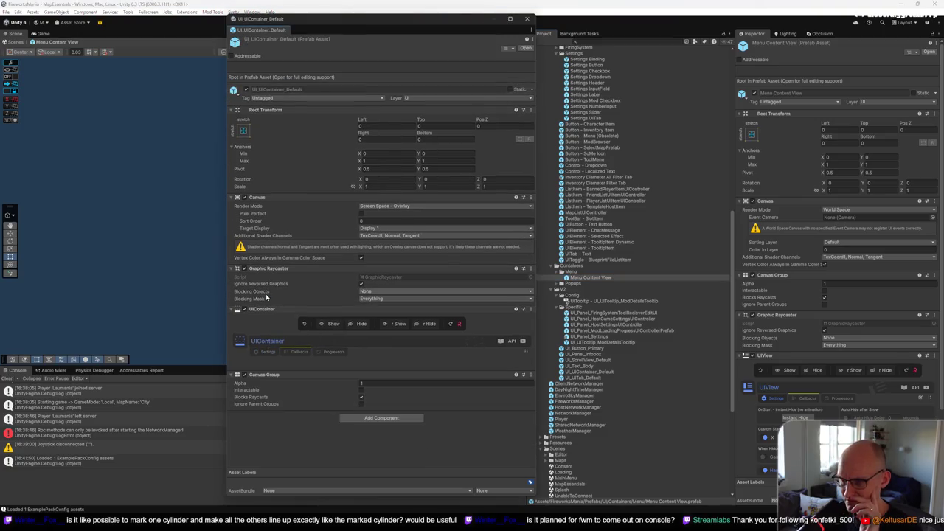
click(265, 352)
scroll(433, 361, down, 2)
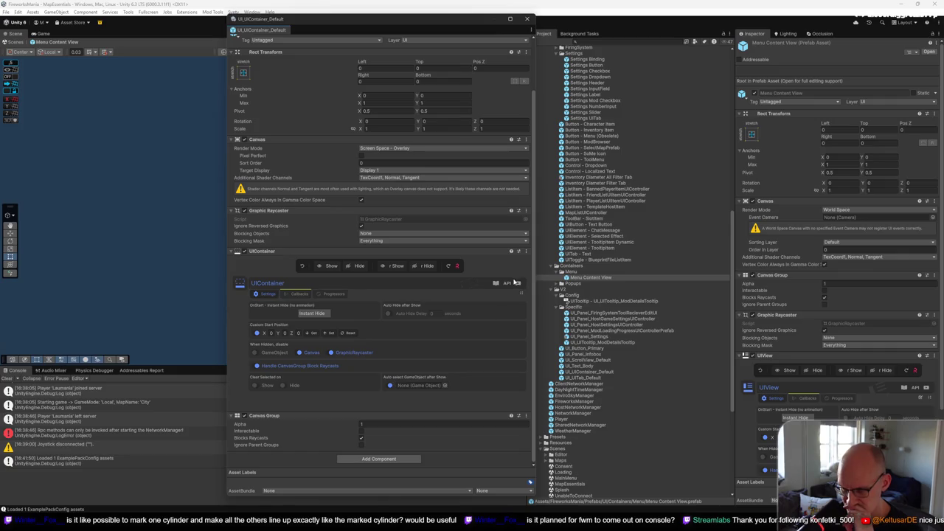
click(509, 285)
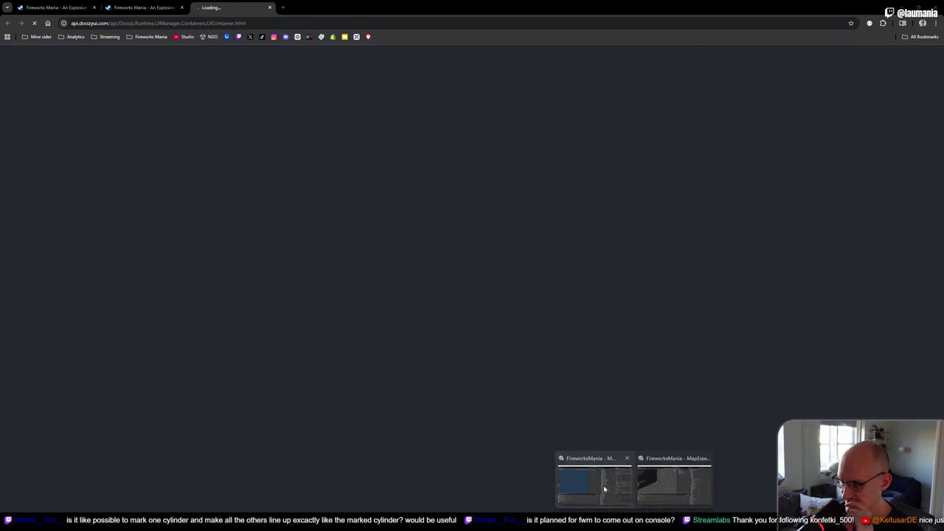
click(594, 479)
mouse_move(440, 13)
mouse_down()
mouse_move(449, 39)
mouse_move(409, 35)
mouse_up()
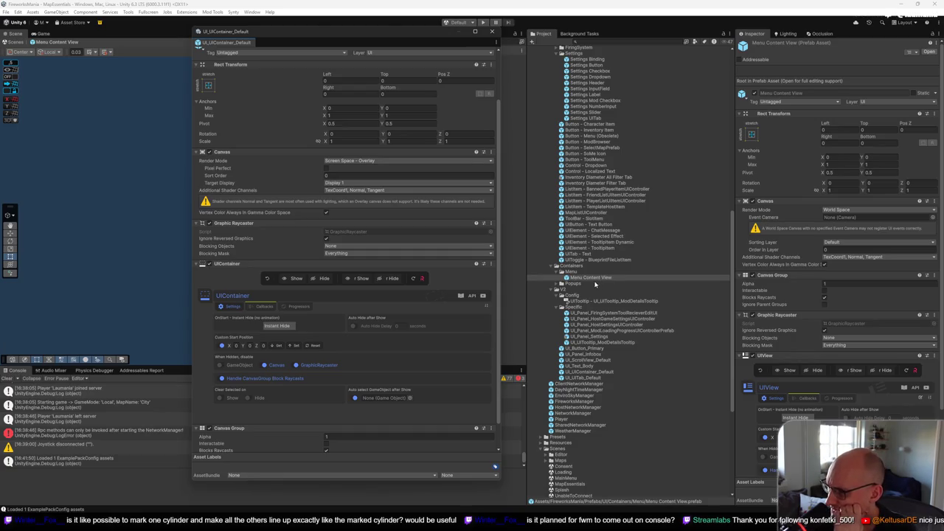
scroll(782, 320, down, 3)
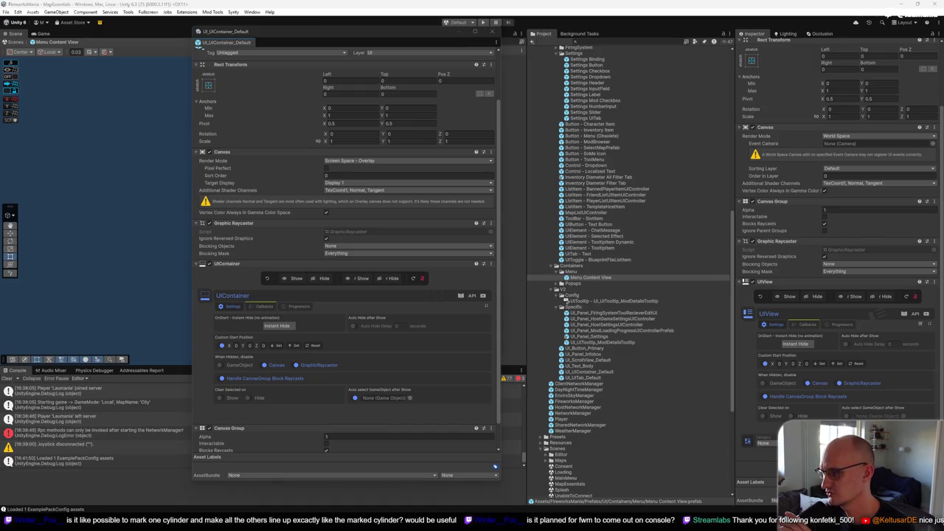
click(764, 443)
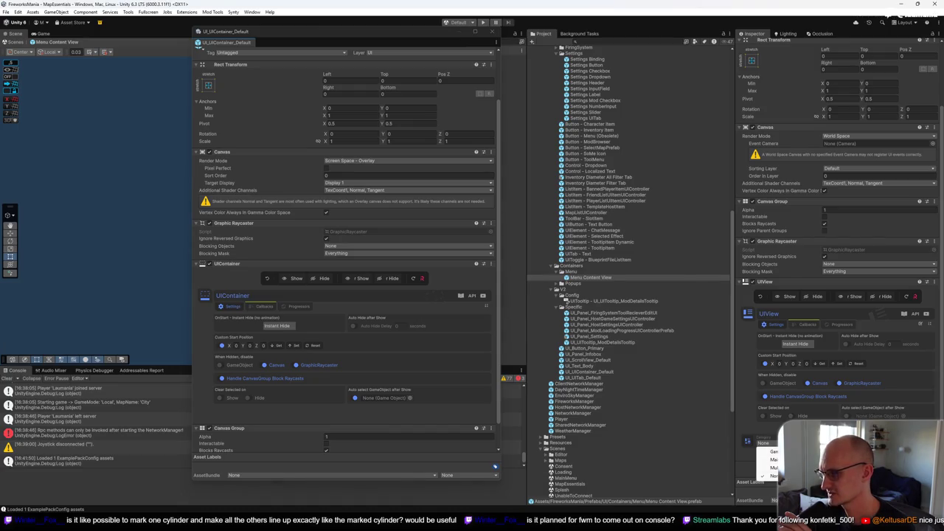
click(747, 441)
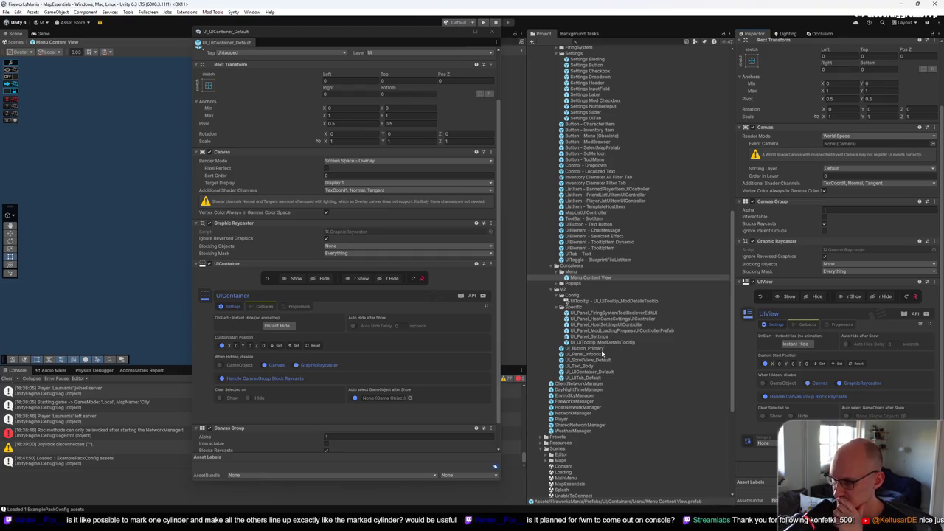
scroll(601, 350, down, 5)
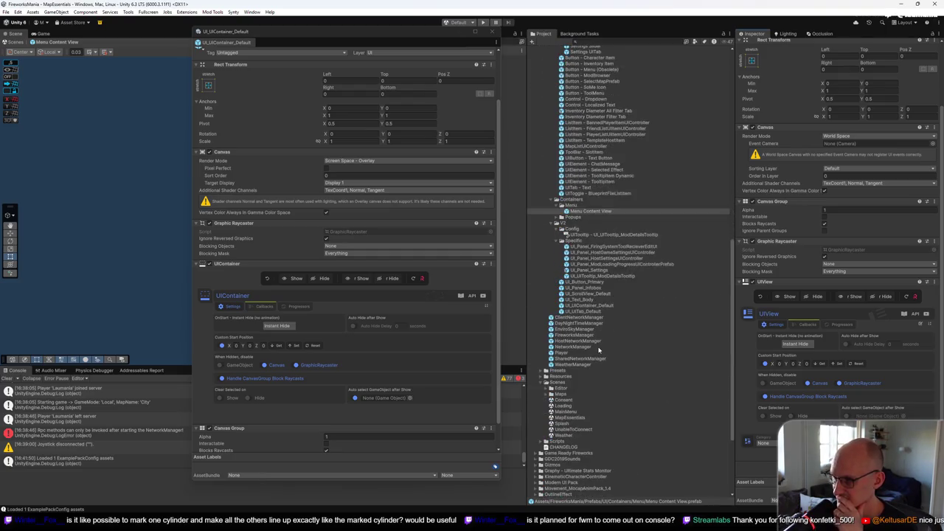
scroll(599, 350, up, 12)
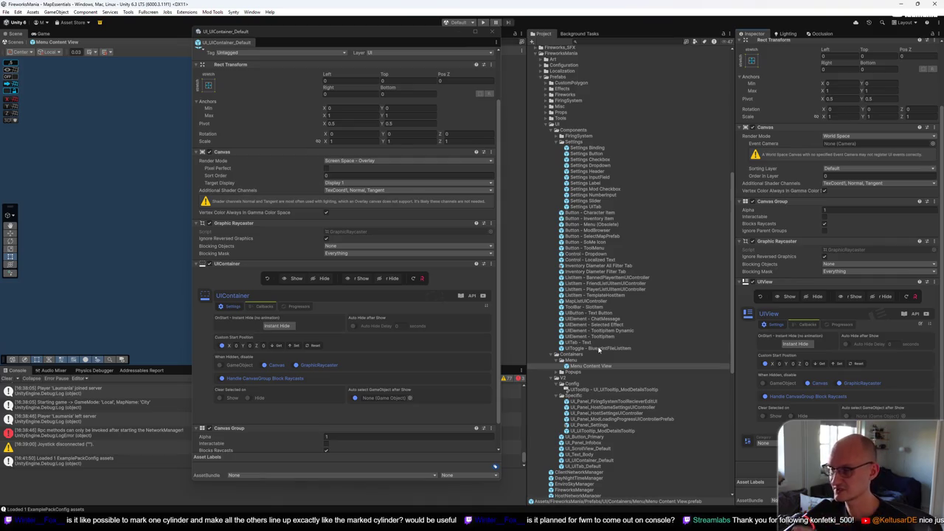
scroll(597, 349, up, 5)
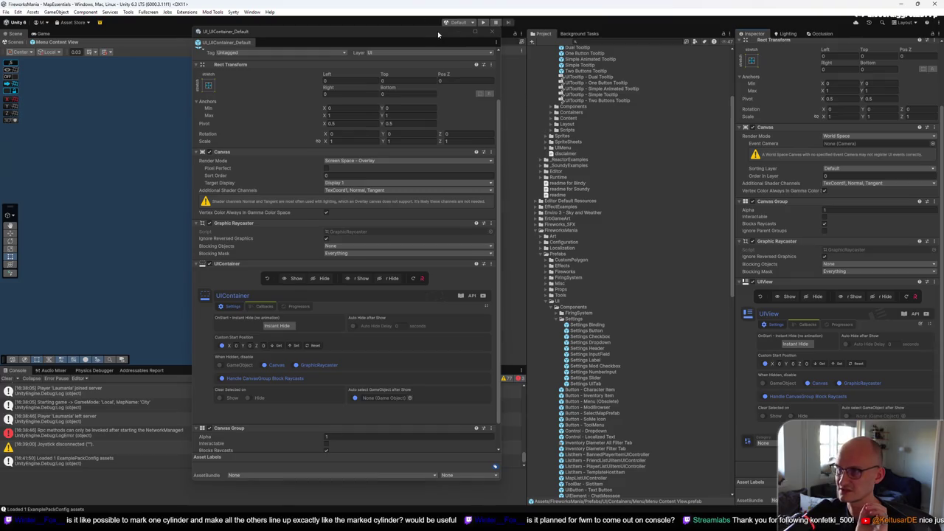
drag(437, 31, 273, 43)
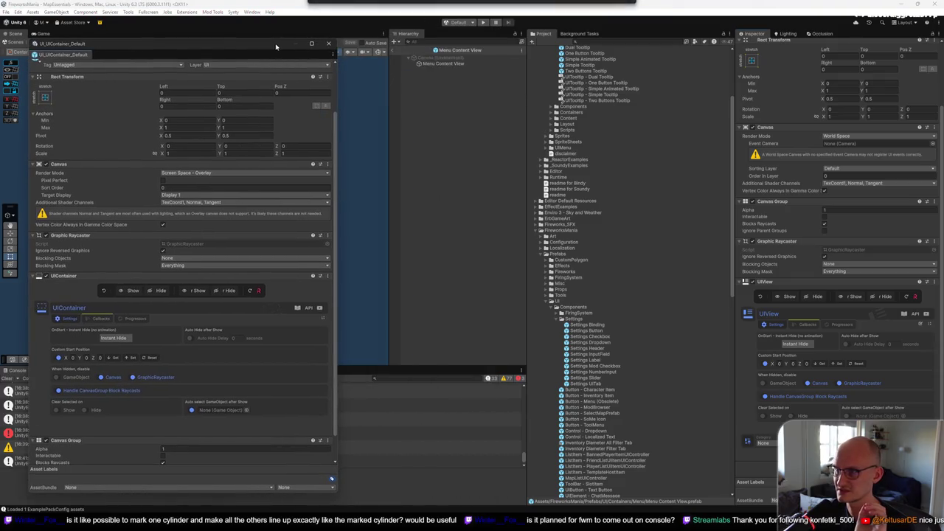
Leave prefab mode, open Flow Controller's in-game Flow Graph in Nody, maximise it, then restore it to a floating window
click(392, 51)
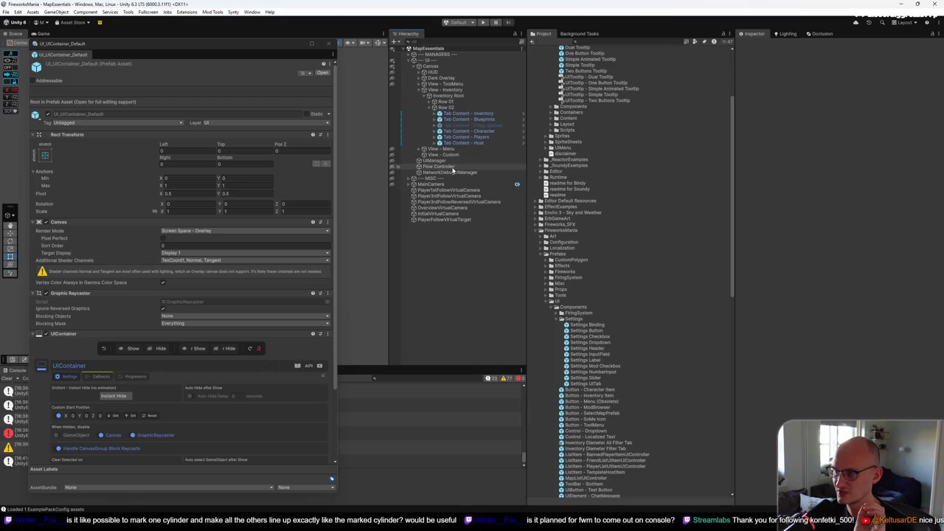
click(442, 167)
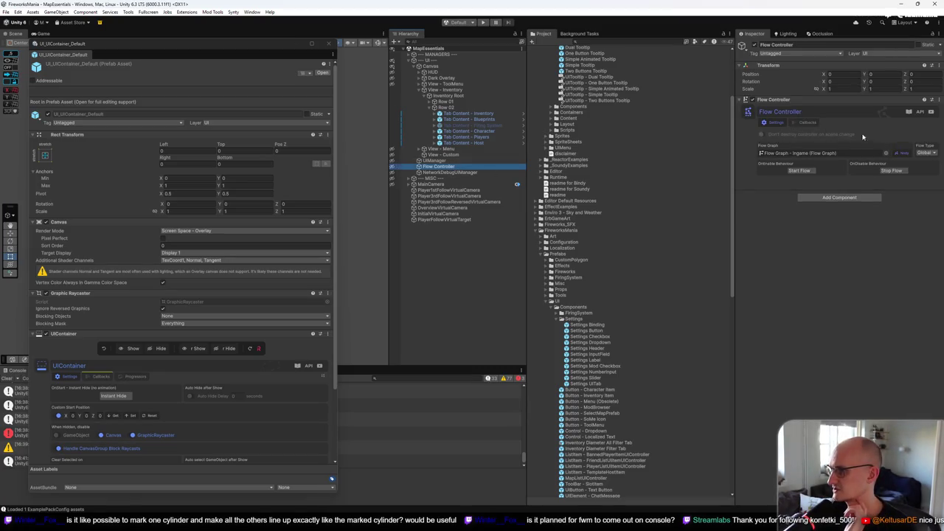
click(905, 155)
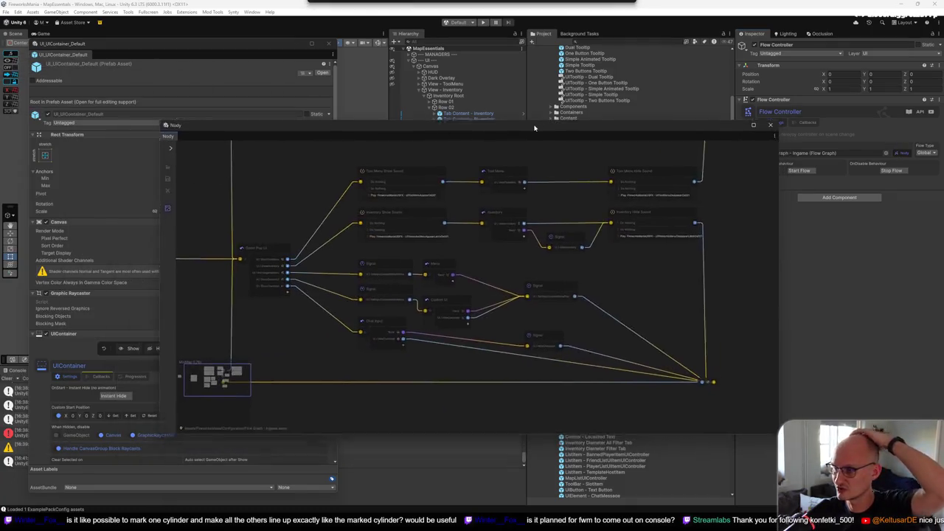
double_click(534, 127)
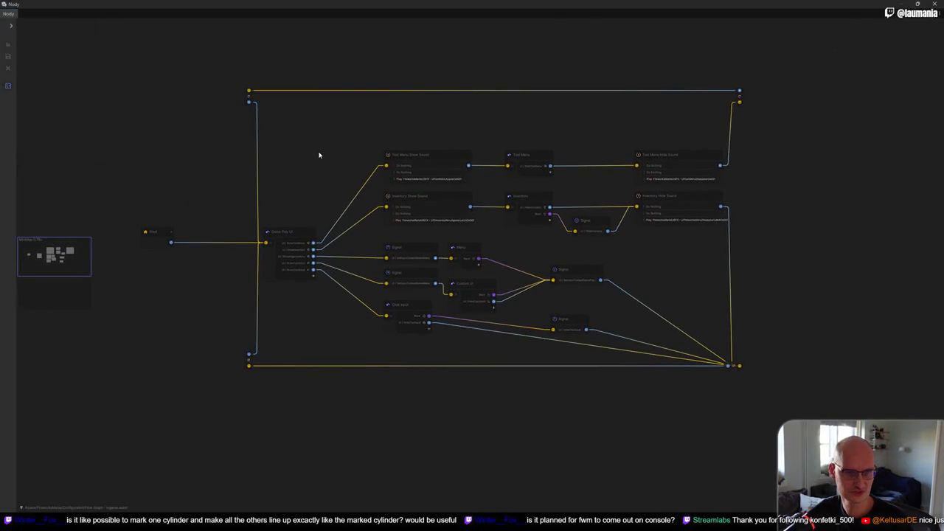
scroll(191, 234, up, 5)
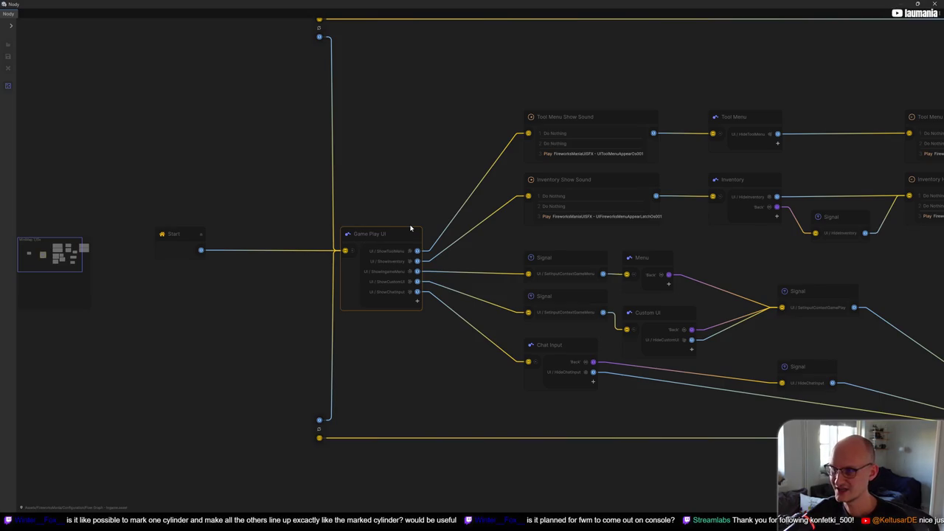
scroll(410, 228, down, 1)
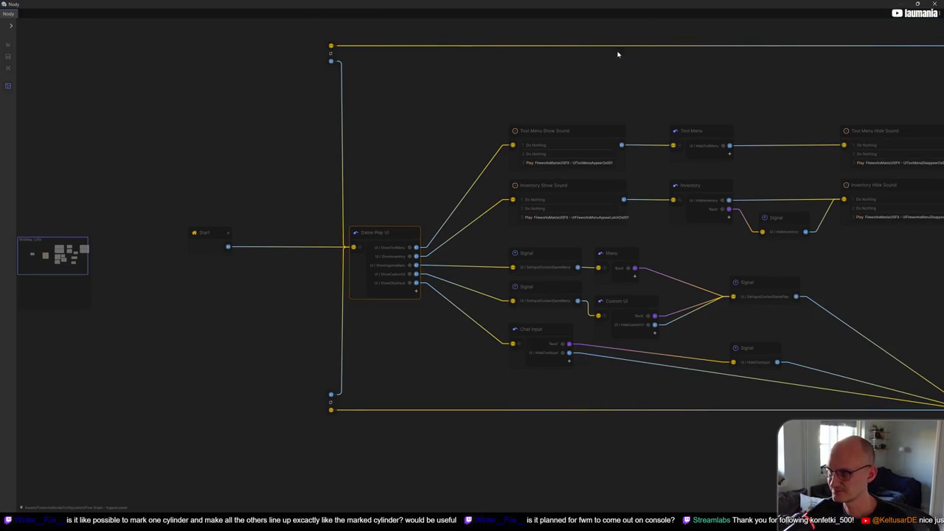
drag(719, 6, 434, 64)
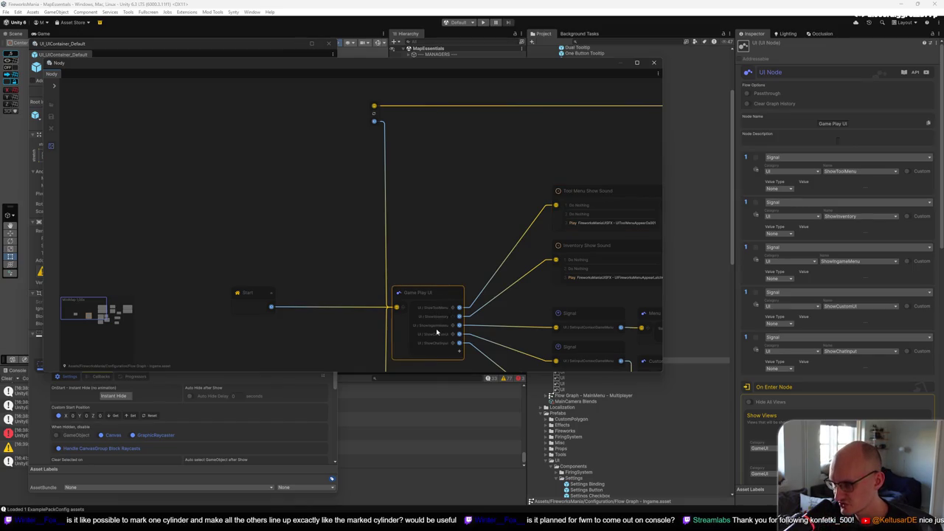
Pan the Nody graph to inspect the Tool Menu node's settings, then close the graph
drag(482, 238, 334, 171)
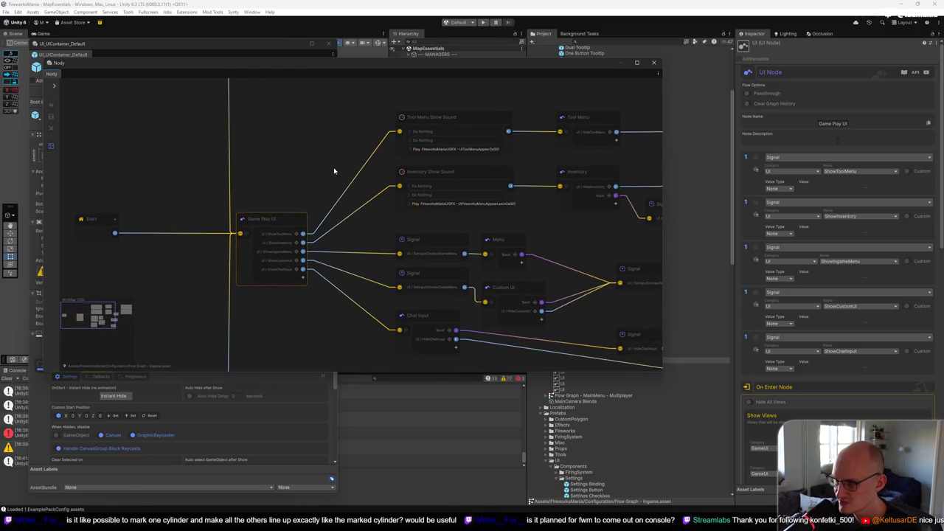
click(603, 120)
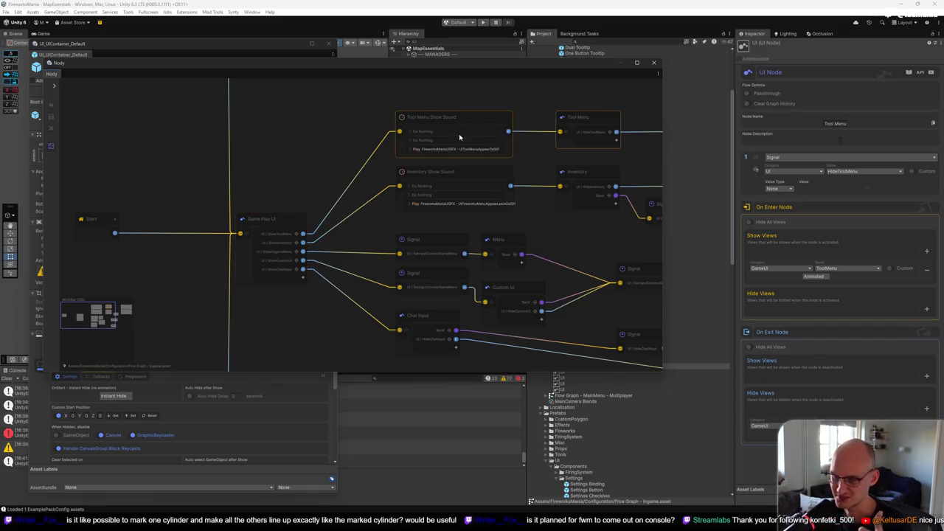
drag(536, 147, 488, 158)
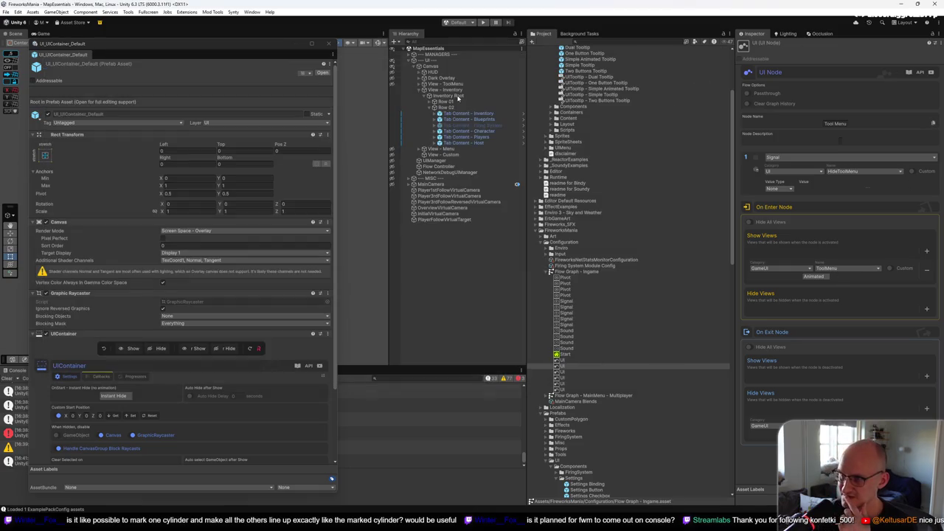
click(440, 85)
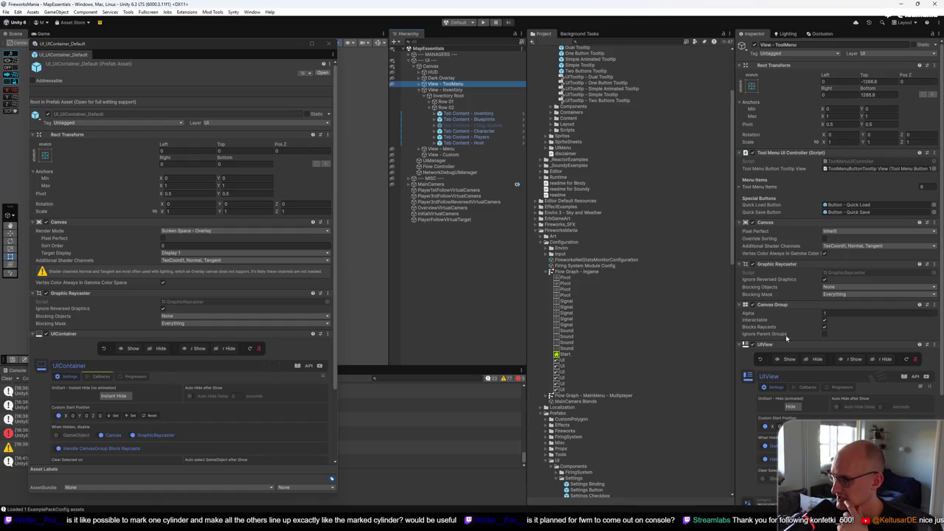
Collapse the Configuration folder and scroll down to the Prefabs/UI/Components prefabs
scroll(786, 338, down, 3)
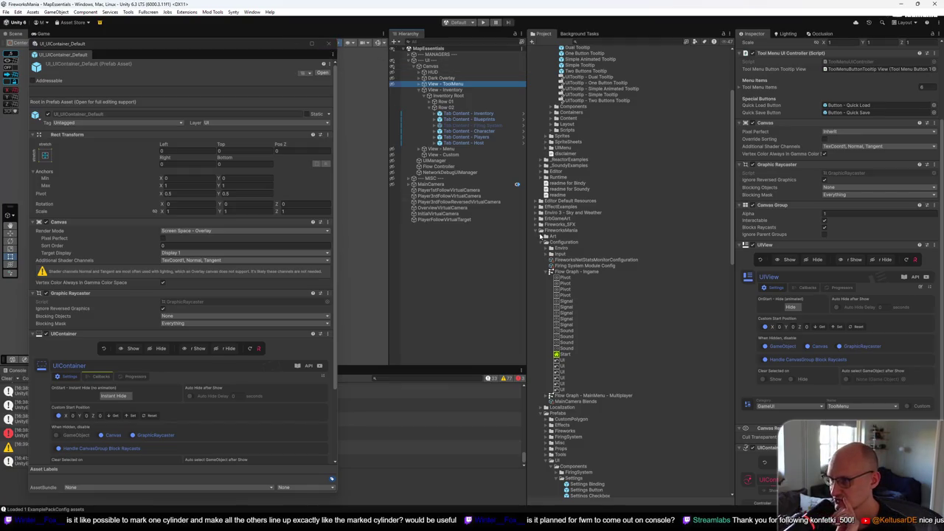
click(541, 242)
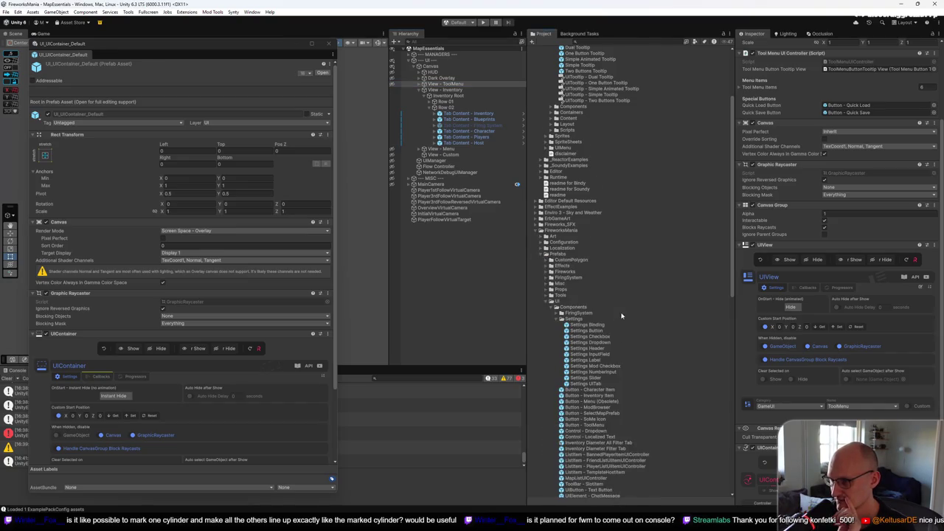
scroll(622, 316, down, 5)
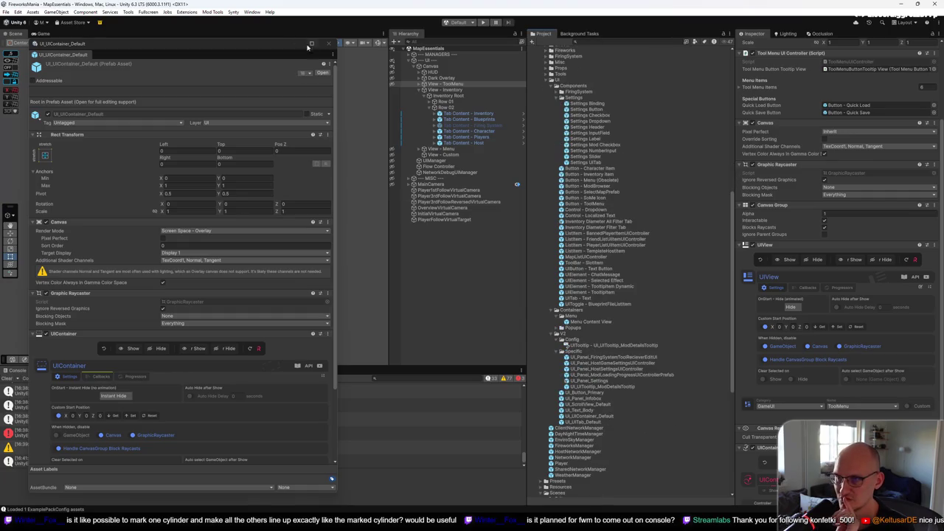
Scroll the floating UI_UIContainer_Default inspector, then close it
scroll(258, 325, down, 3)
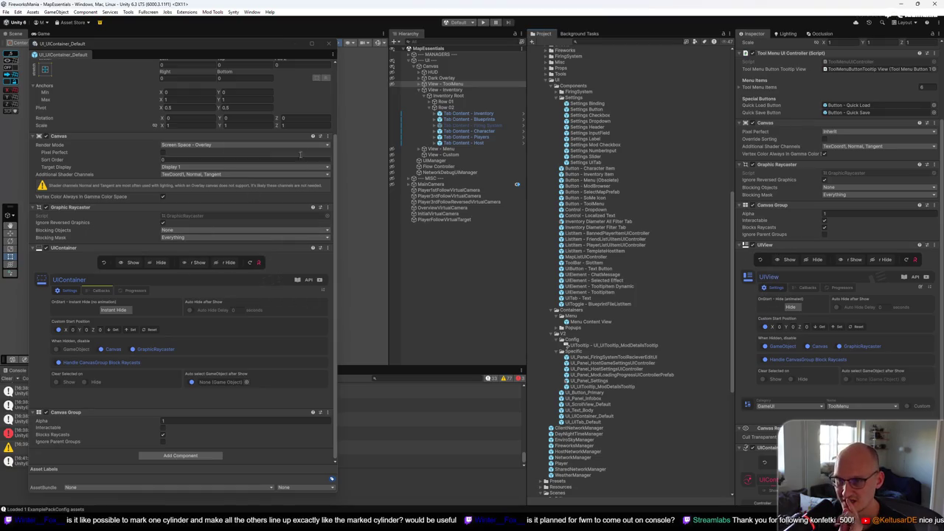
click(330, 45)
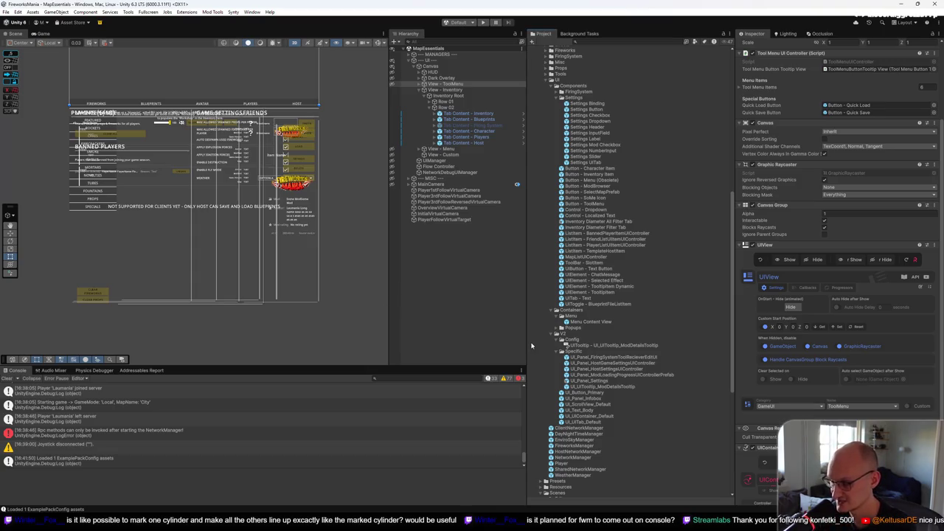
Find project assets referencing Menu Content View, locating the MapEssentials scene, then close the results
right_click(598, 322)
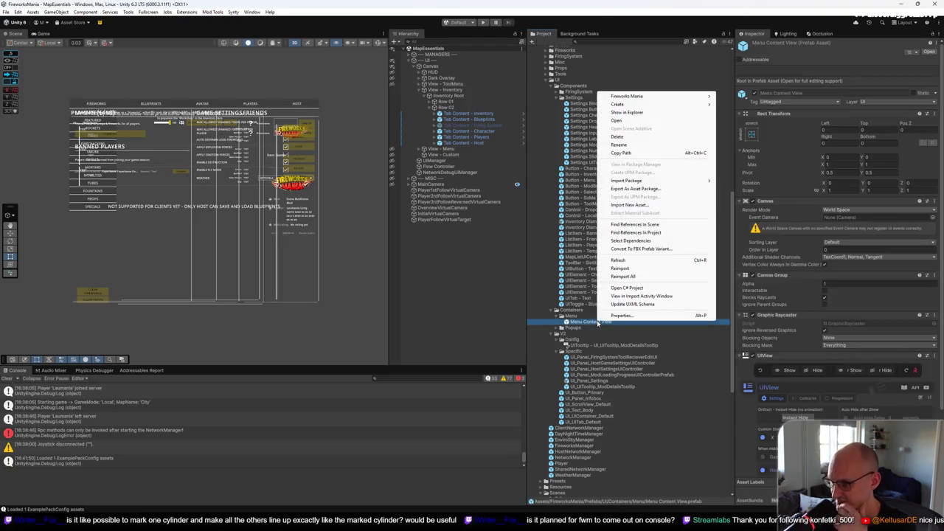
click(655, 233)
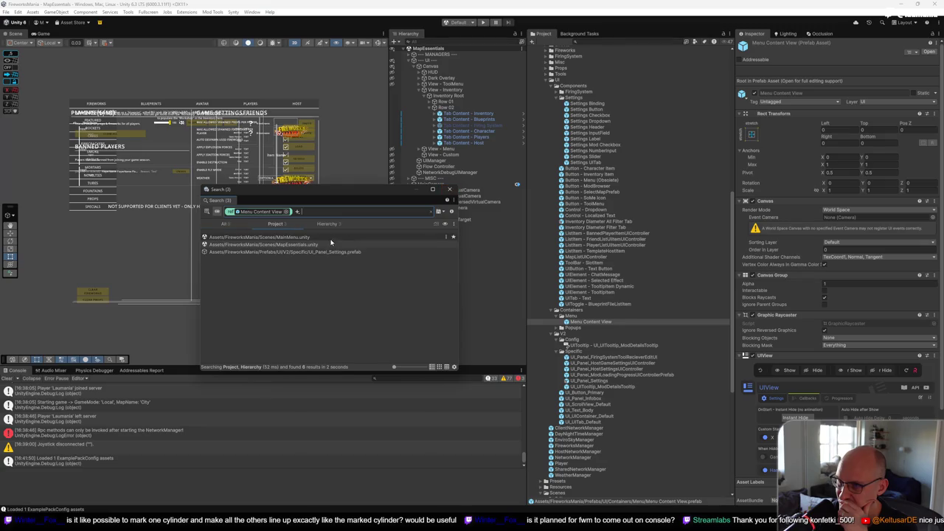
click(353, 246)
click(449, 190)
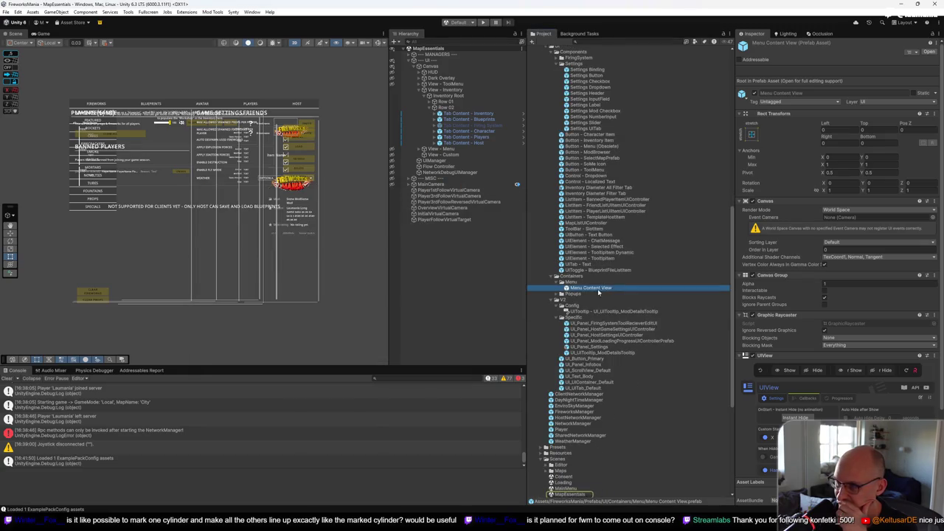
Find Menu Content View's scene references and step through View - Respawn, View - Exit and View - Tips
right_click(595, 289)
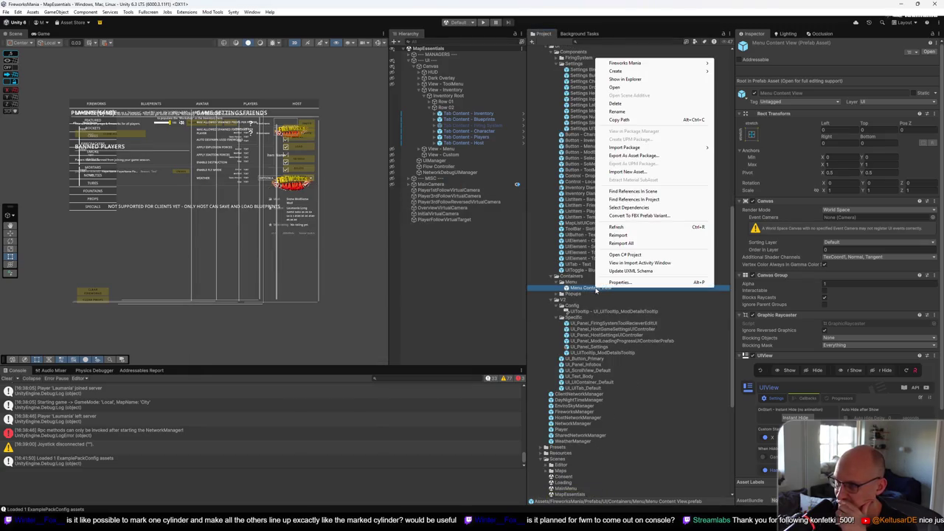
click(664, 192)
click(333, 228)
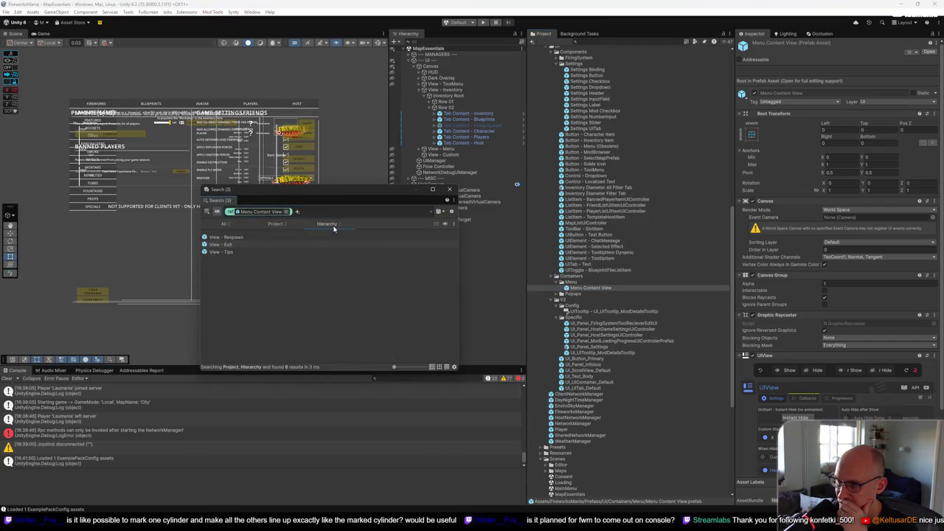
click(236, 237)
click(242, 244)
mouse_move(338, 193)
mouse_down()
mouse_move(236, 156)
mouse_move(259, 158)
mouse_up()
click(155, 216)
click(155, 212)
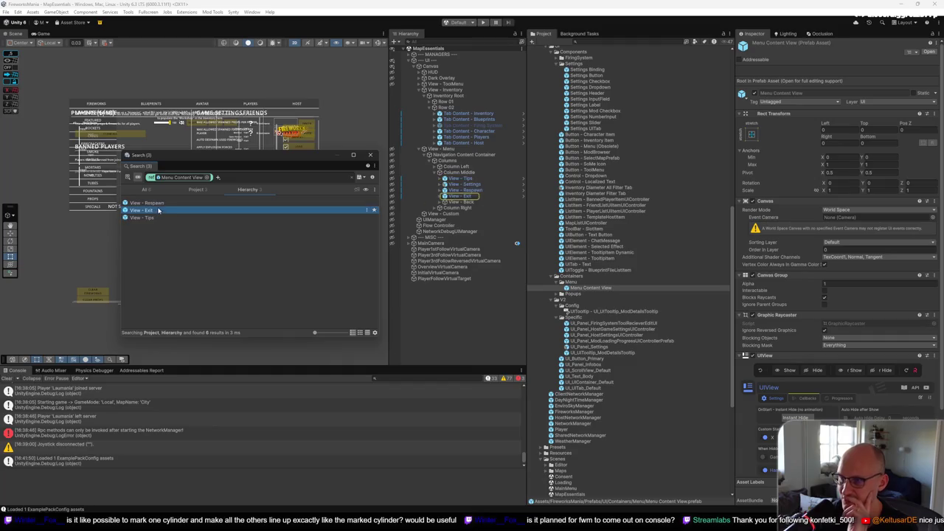
key(Down)
key(Up)
key(Up)
key(Down)
key(Down)
key(Up)
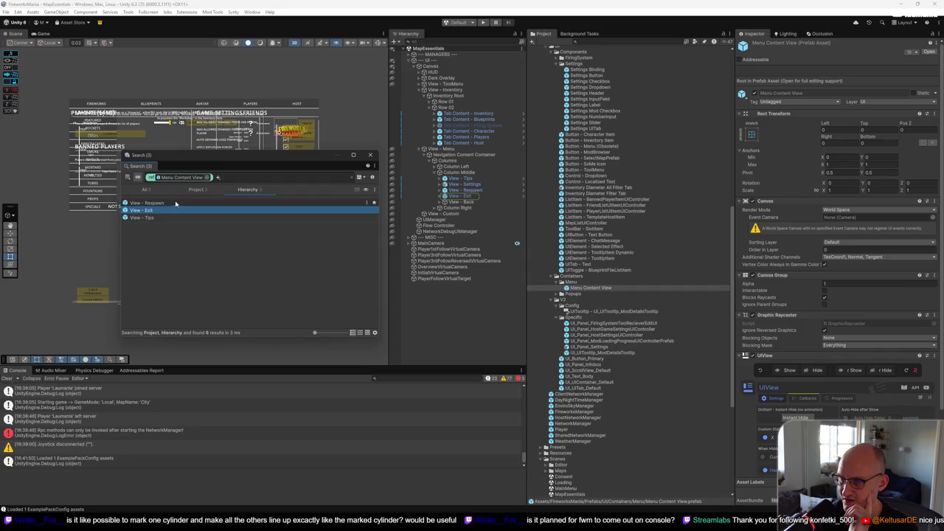
Ping View - Respawn, View - Exit and View - Tips in the Hierarchy, then close the search
click(176, 204)
click(166, 212)
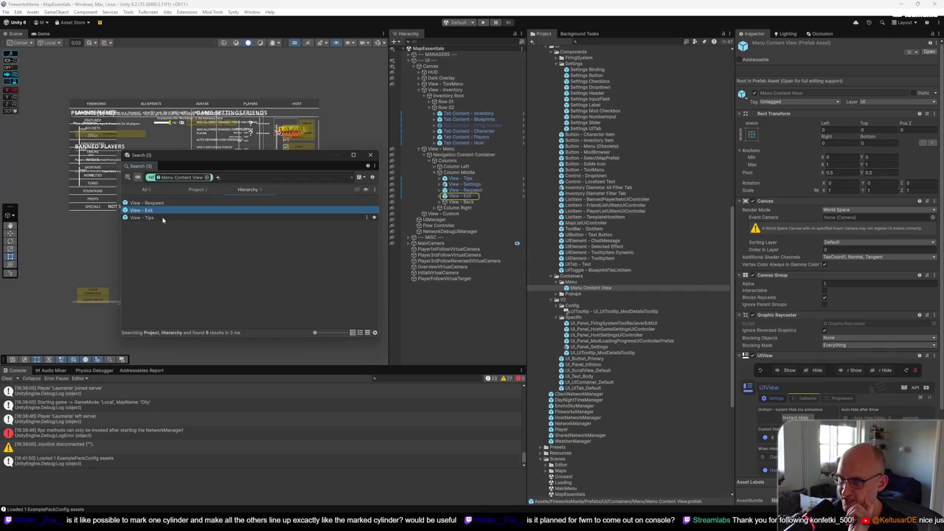
click(163, 218)
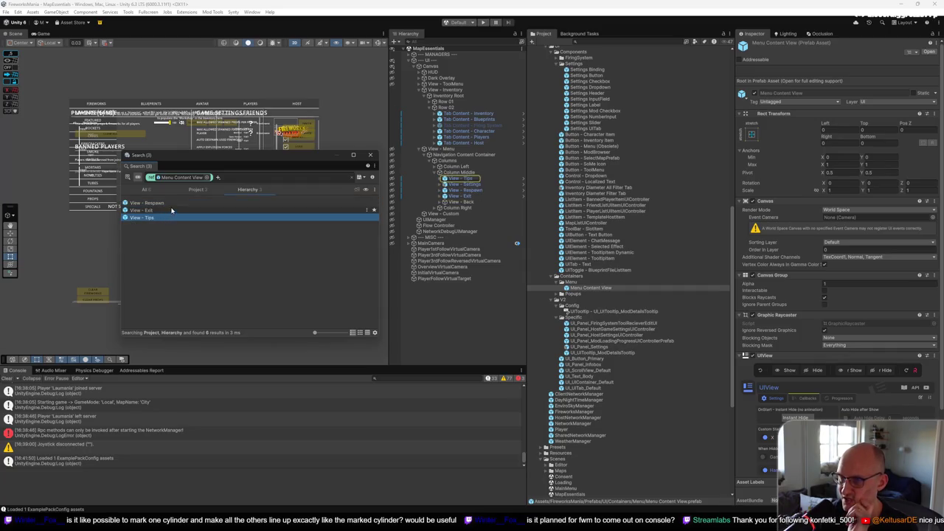
click(171, 203)
click(166, 211)
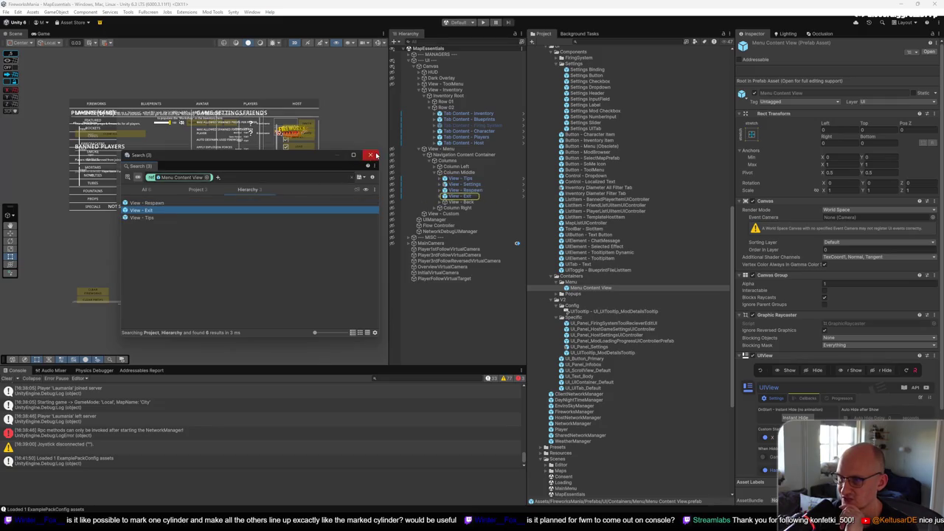
click(370, 155)
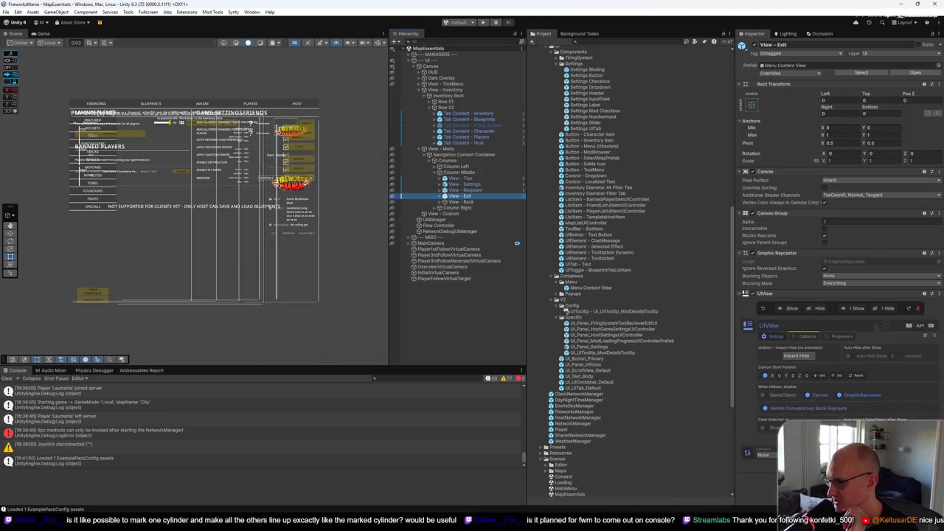
Inspect the Respawn, Settings and Exit views, then expand Column Left and View - Navigation
click(476, 191)
click(477, 184)
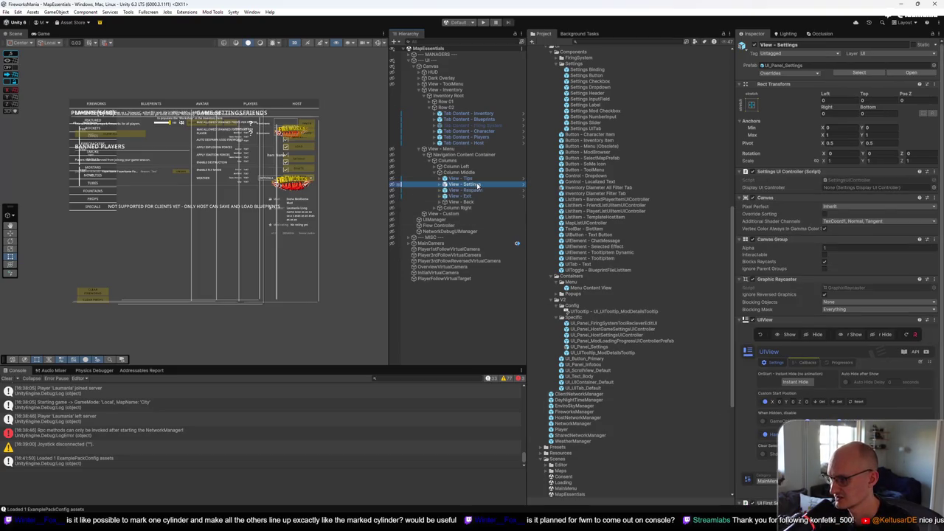
scroll(861, 415, down, 2)
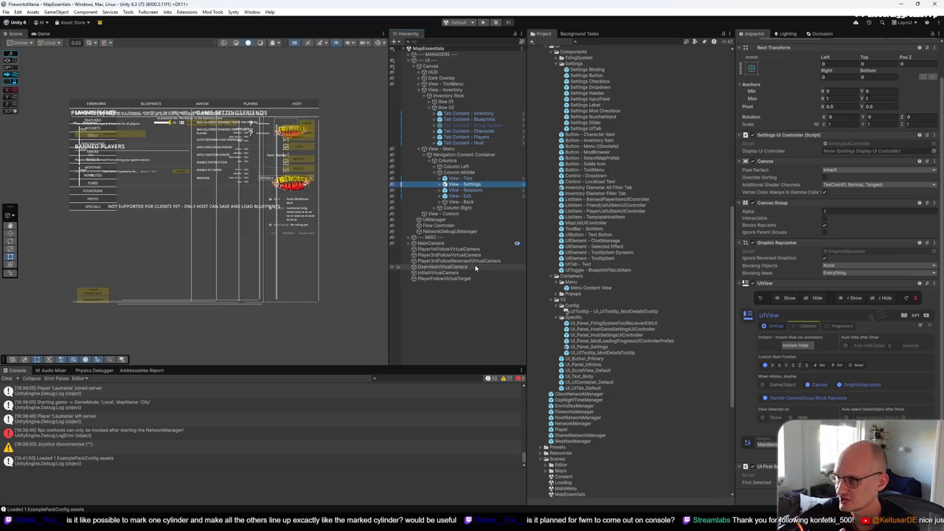
click(467, 196)
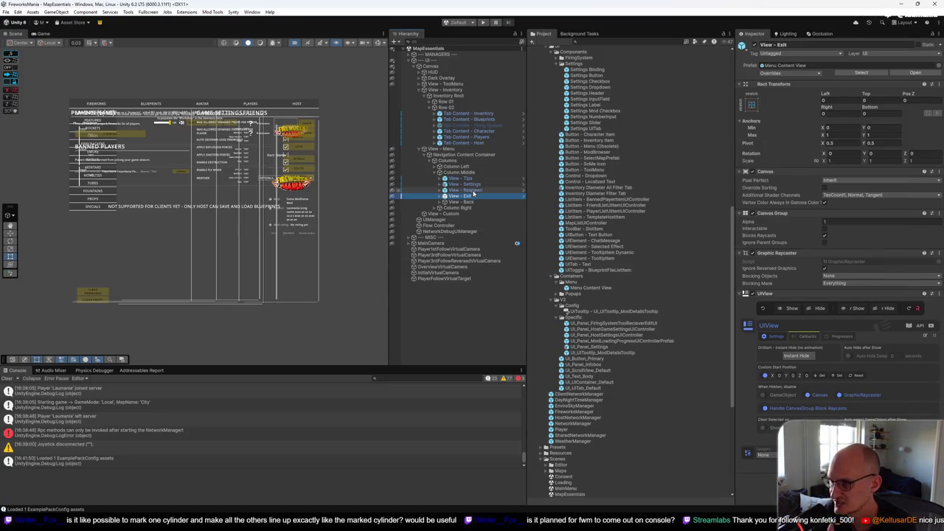
click(474, 191)
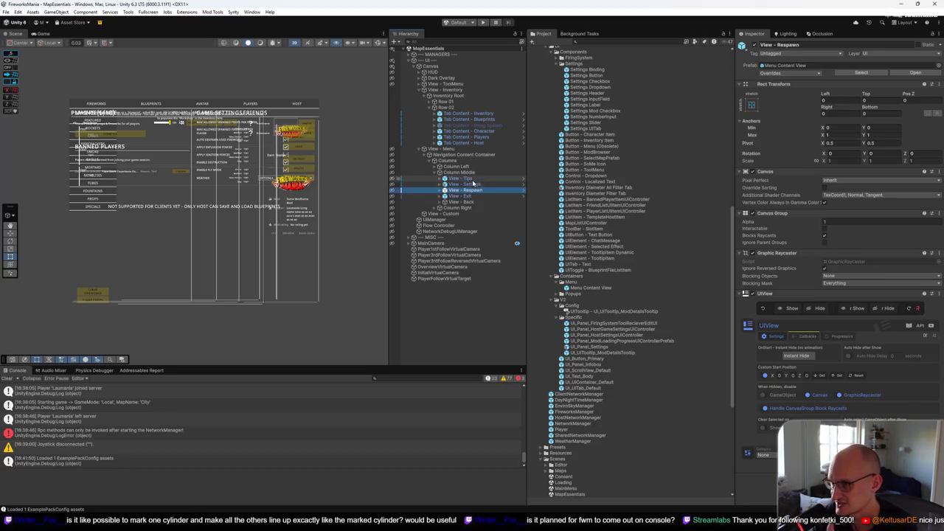
click(435, 167)
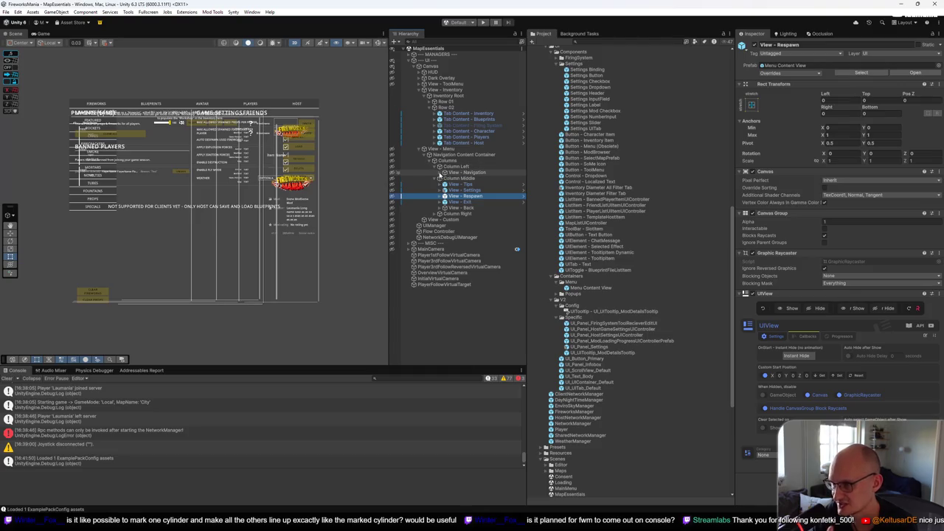
click(441, 173)
Compare View - Navigation's UIView settings against the UI_UIContainer_Default prefab, then select View - Tips
click(473, 173)
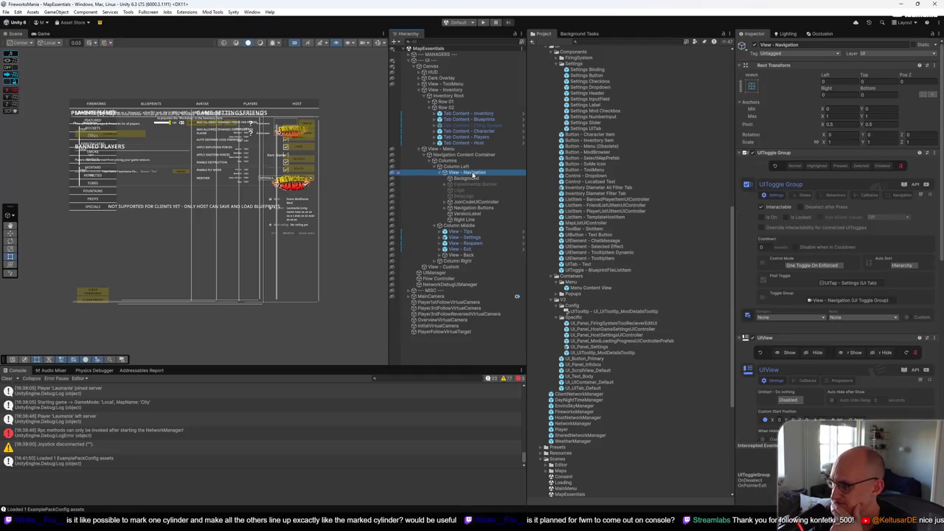
scroll(827, 280, down, 3)
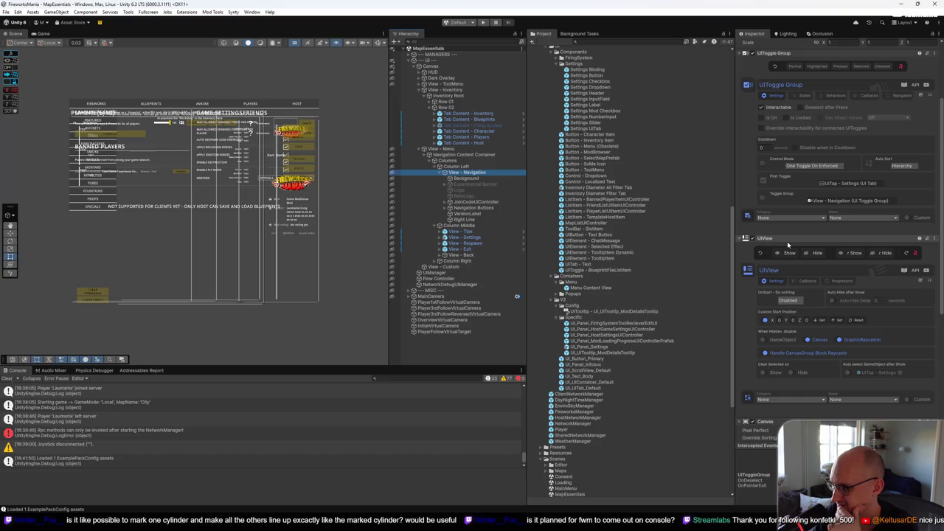
mouse_move(873, 375)
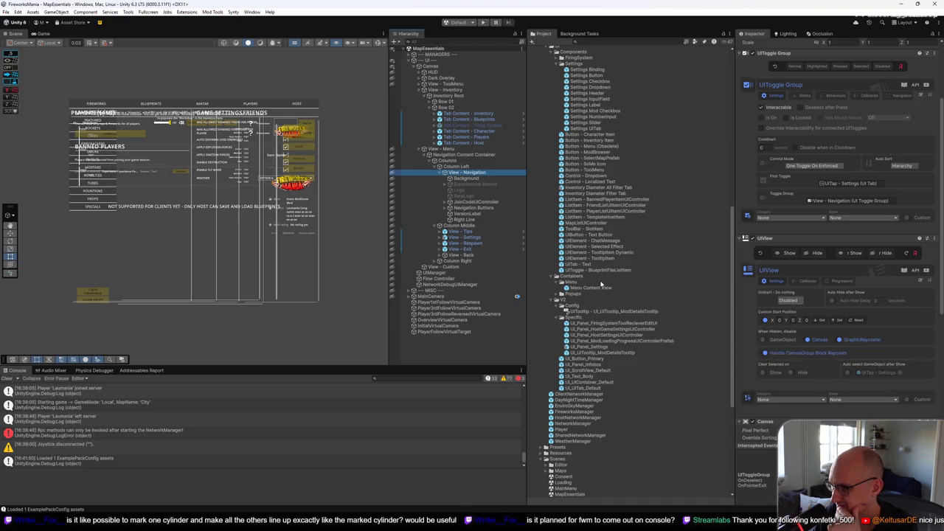
click(612, 382)
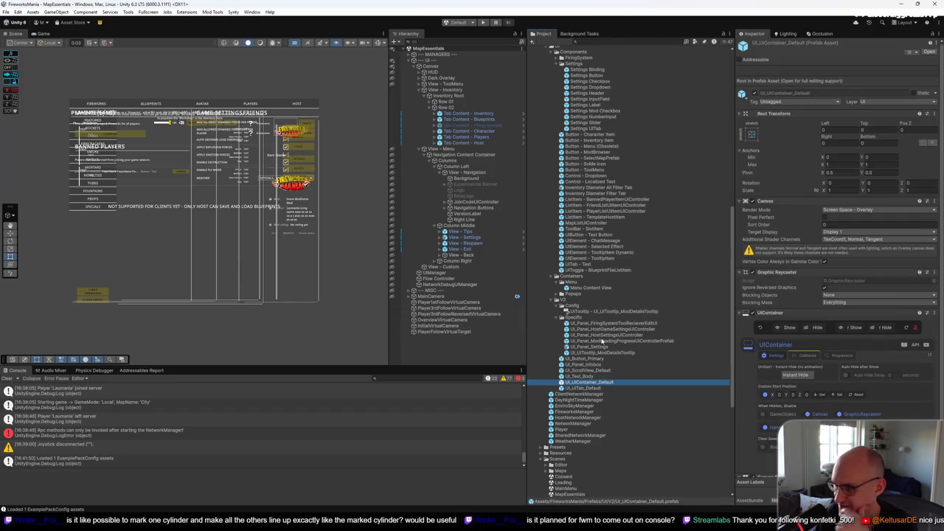
click(475, 172)
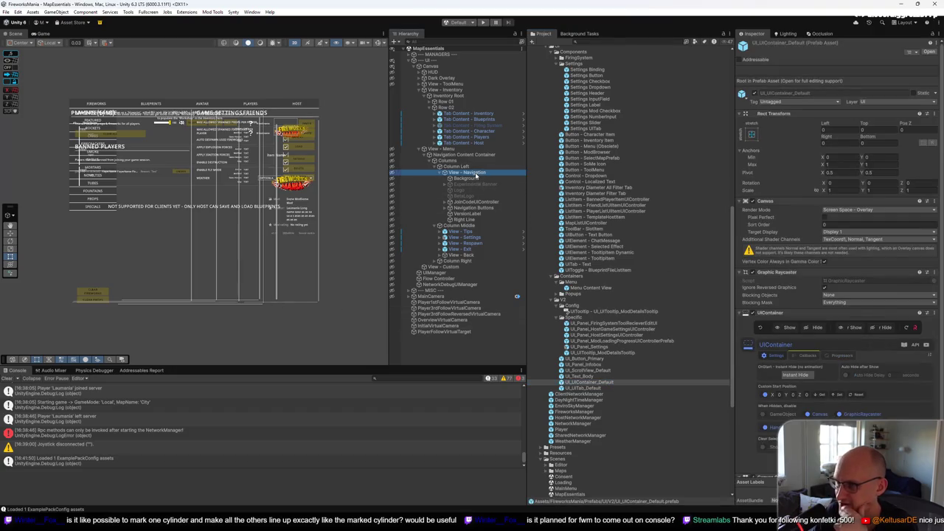
click(440, 174)
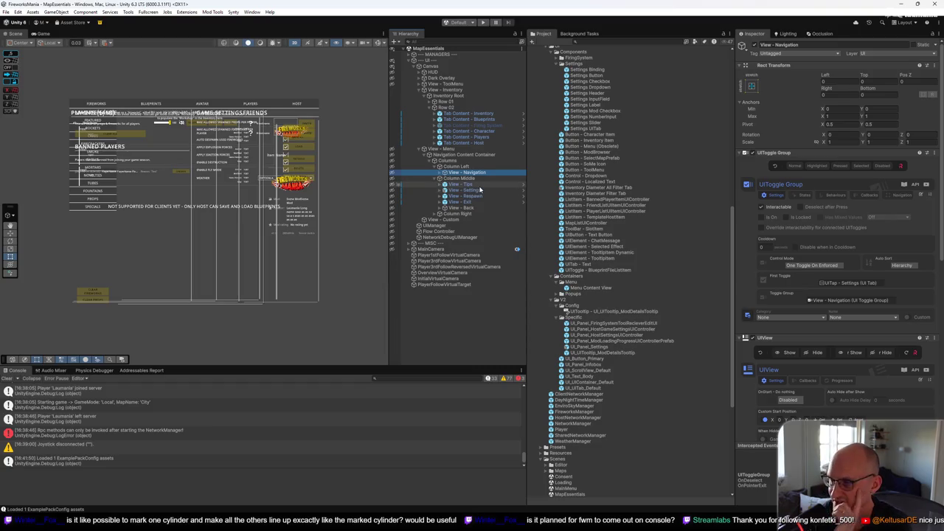
click(475, 186)
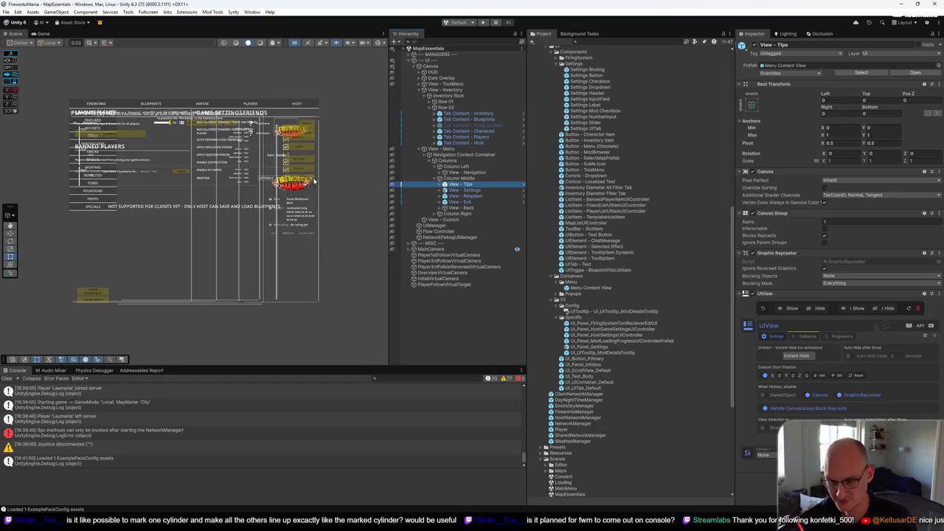
Hide other menu content and expand View - Tips down to its Shortcuts infobox ScrollView
click(391, 186)
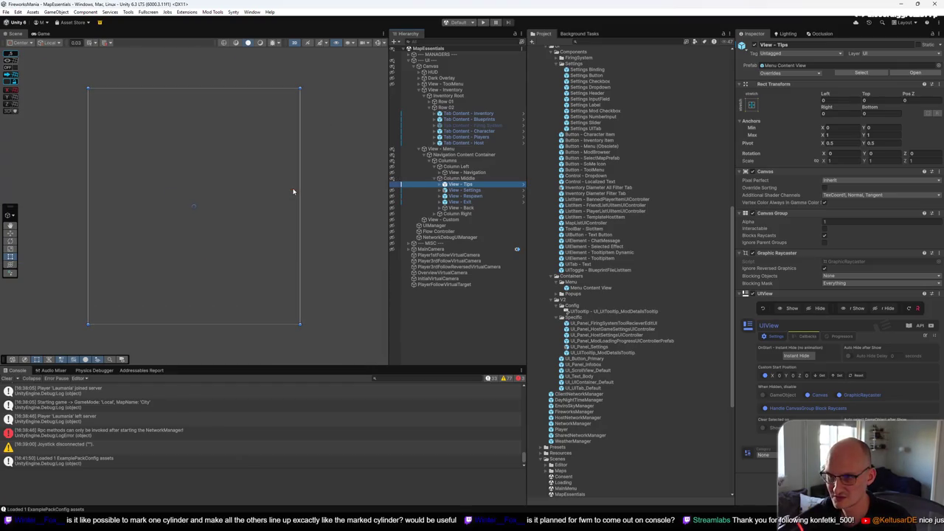
click(441, 185)
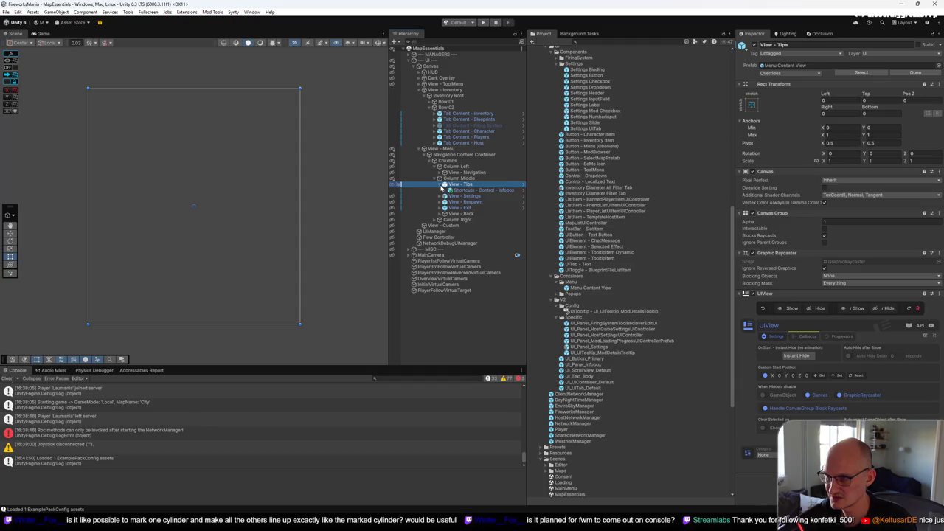
click(463, 191)
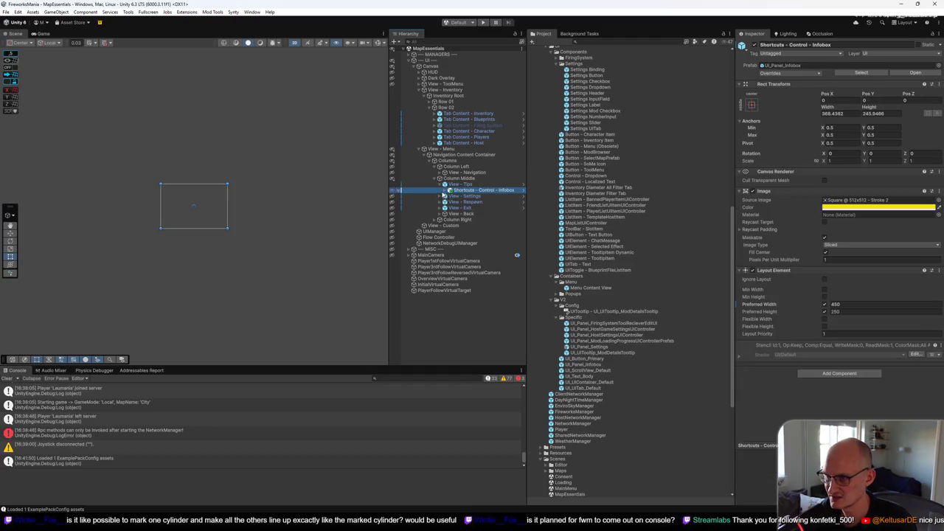
click(449, 190)
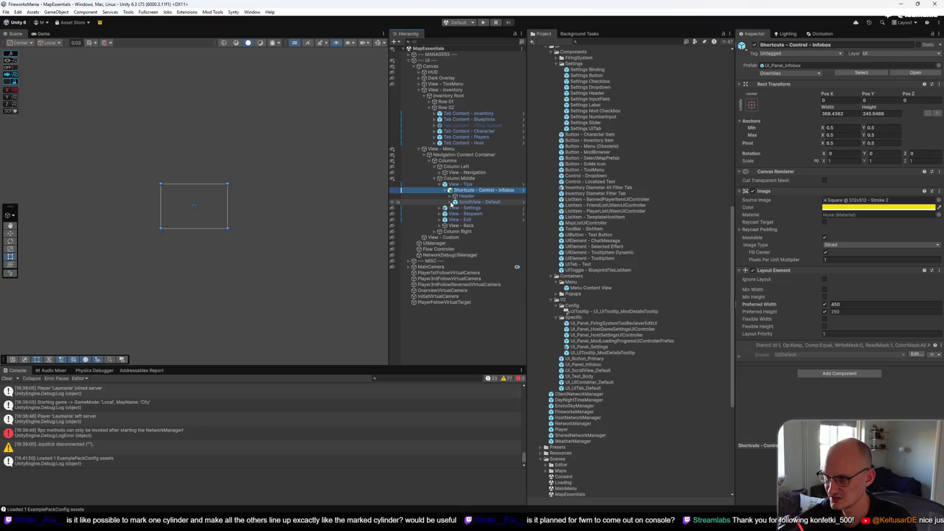
click(452, 201)
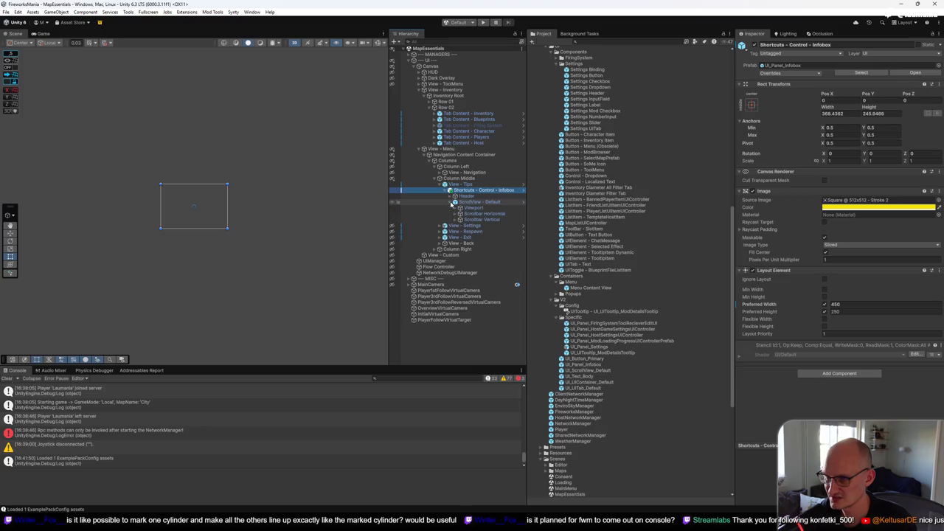
Toggle scene visibility so only the Useful Shortcuts infobox shows, then reselect View - Tips
click(393, 179)
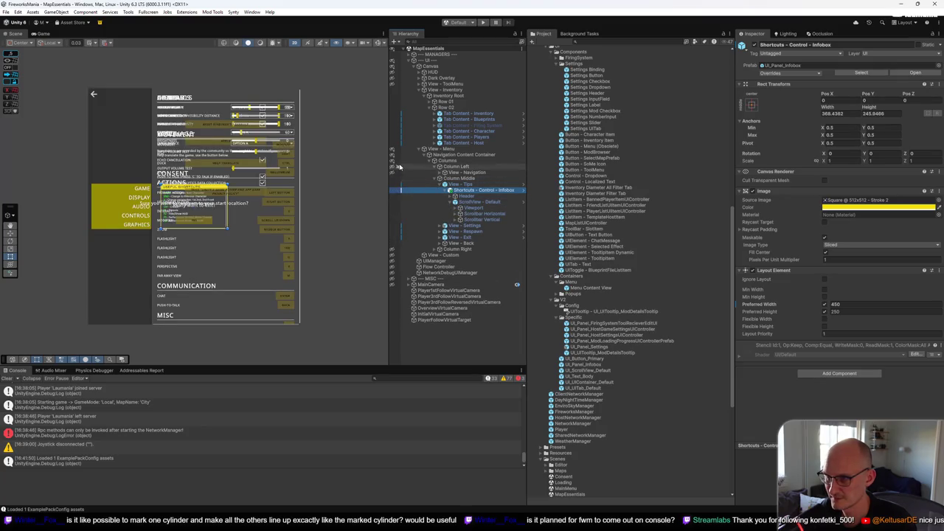
click(391, 225)
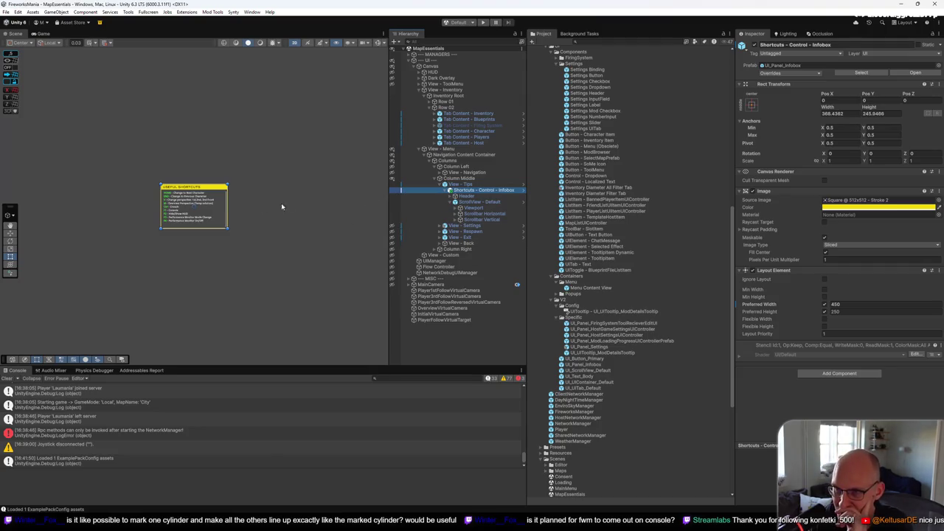
click(465, 184)
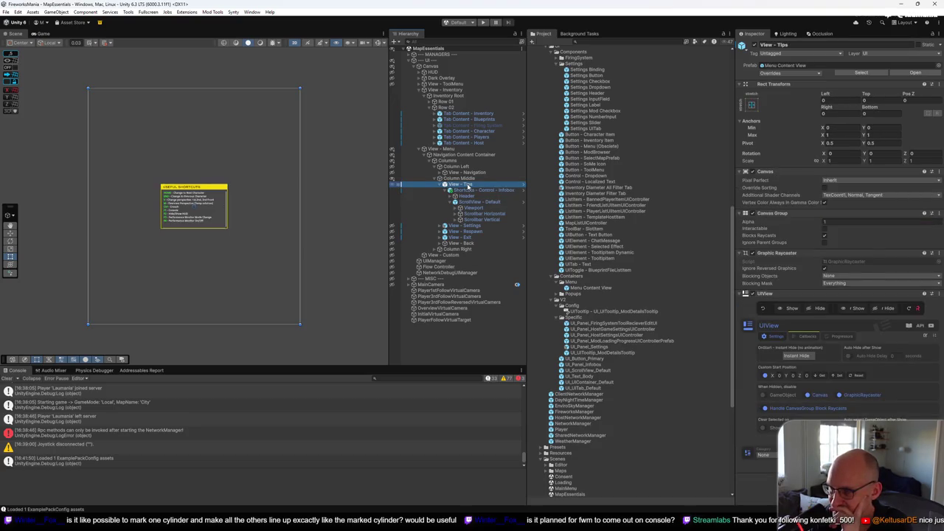
right_click(469, 186)
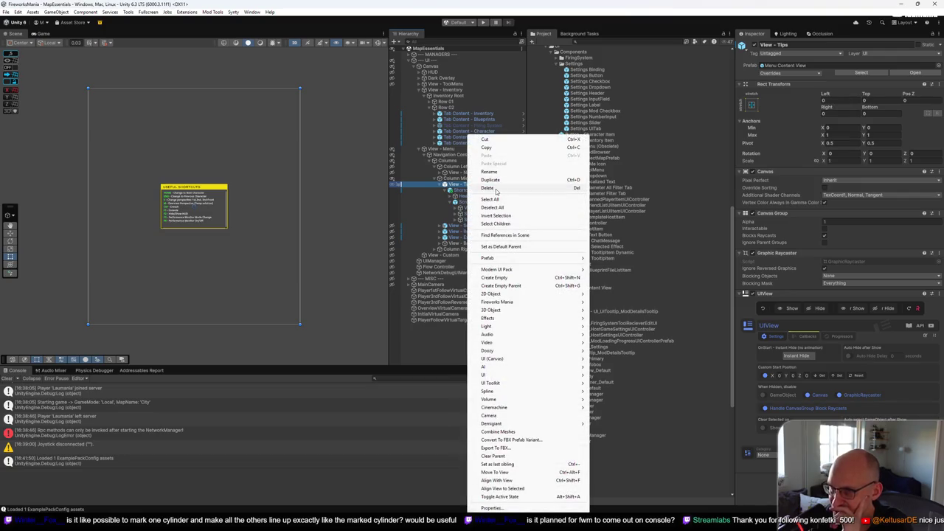
Delete View - Tips, then select View - Settings and frame it in the scene
click(493, 189)
click(465, 185)
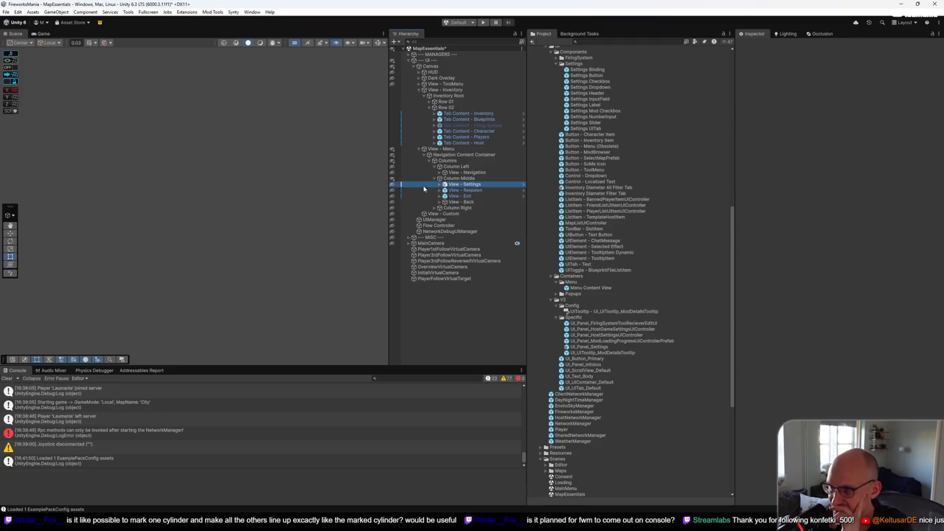
key(f)
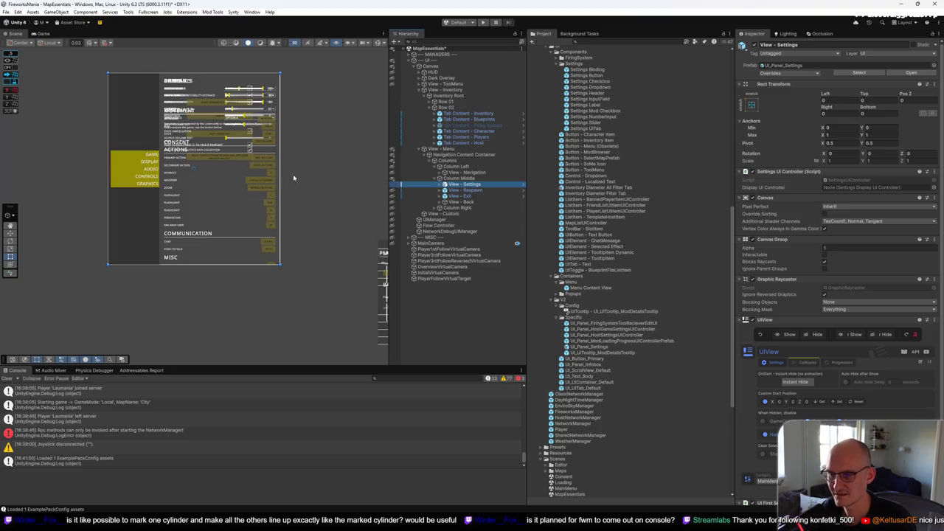
mouse_move(309, 173)
mouse_down()
mouse_move(289, 200)
mouse_move(350, 185)
mouse_up()
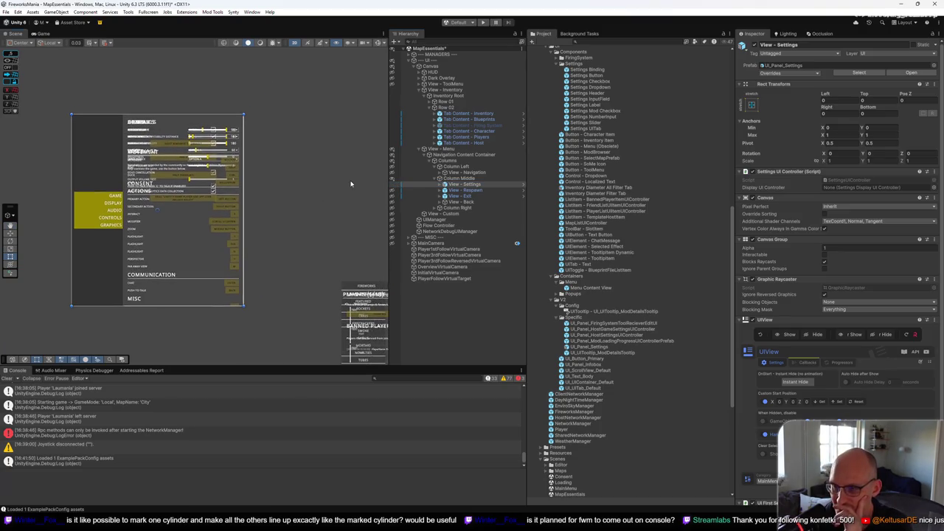
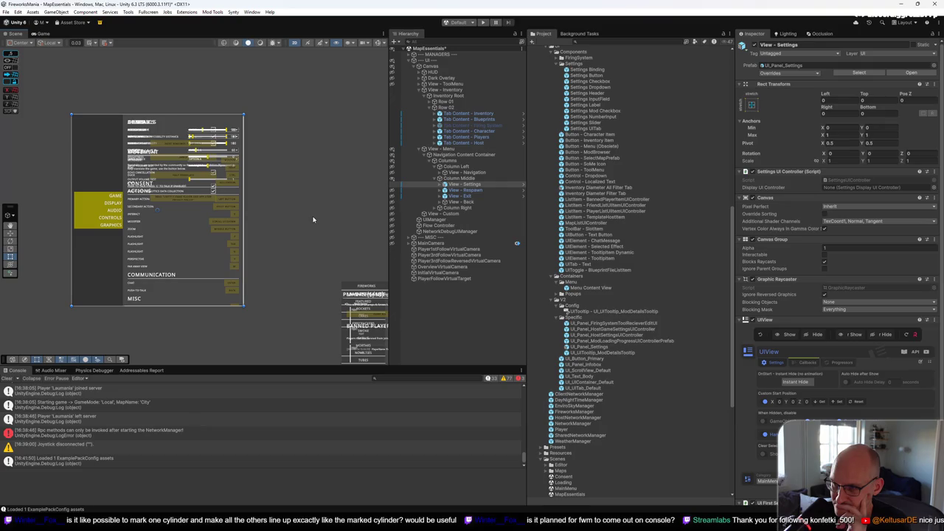
Expand View - Navigation > Navigation Buttons and review the Settings, Respawn and Exit tabs
click(472, 191)
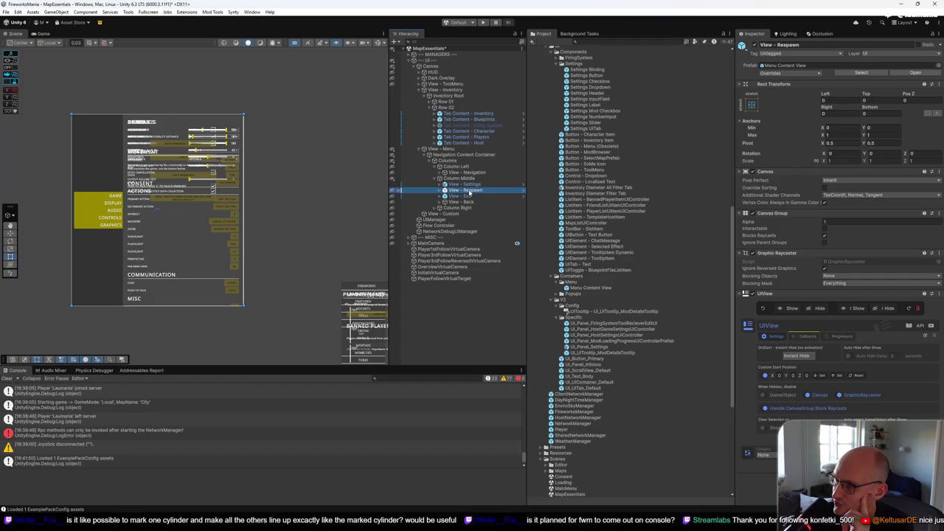
click(444, 172)
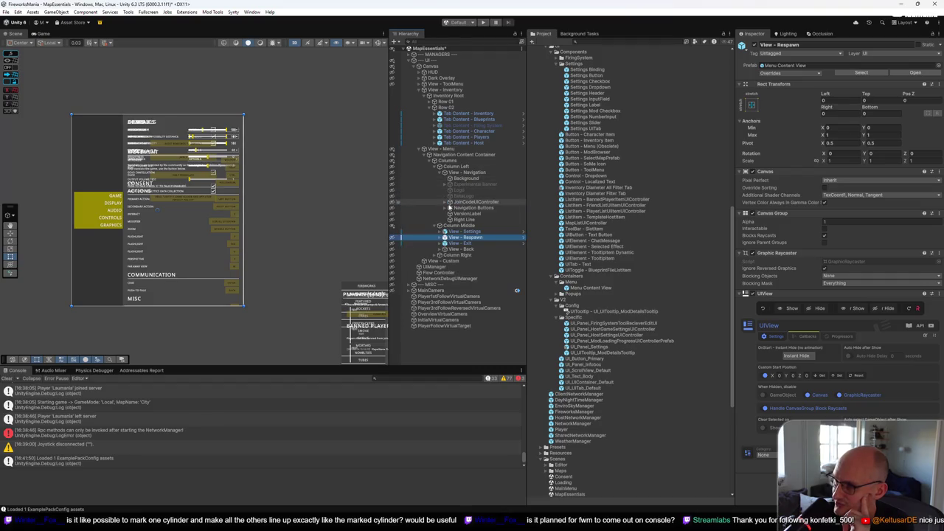
click(446, 209)
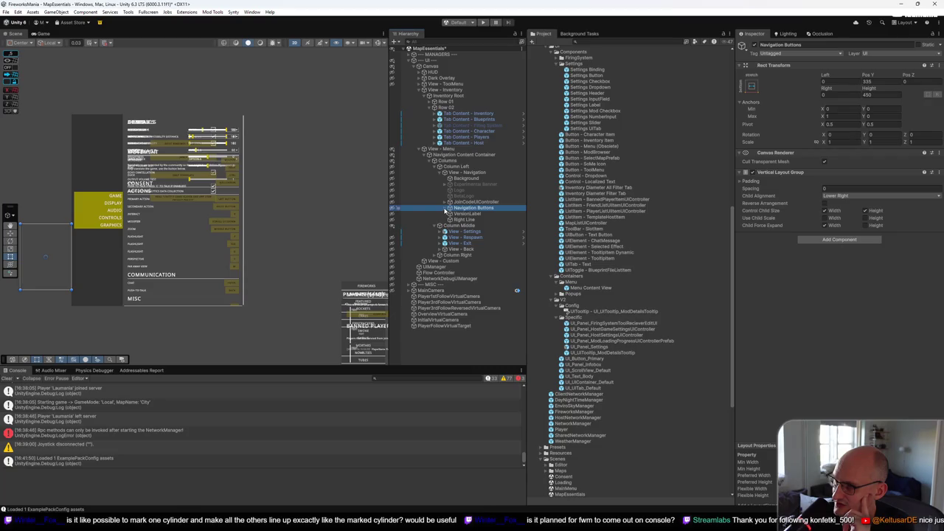
click(446, 208)
click(478, 219)
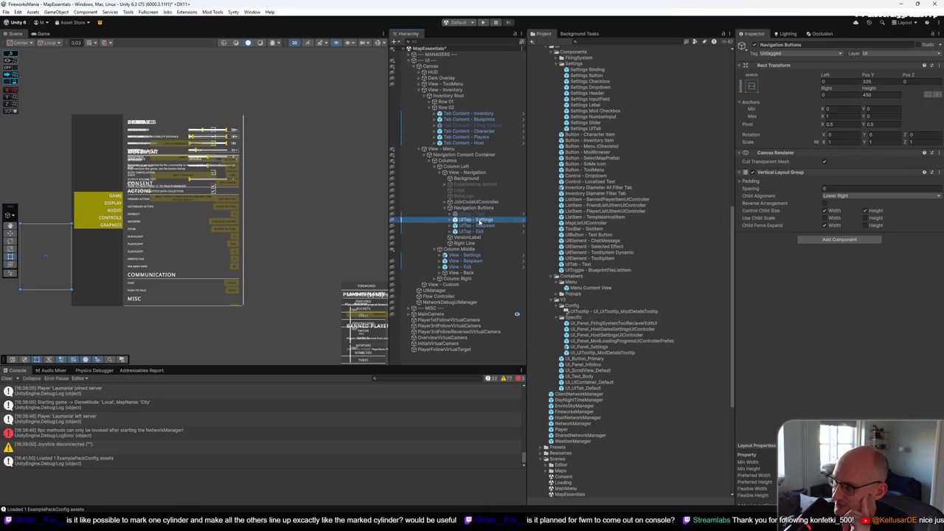
click(479, 226)
drag(478, 233, 481, 224)
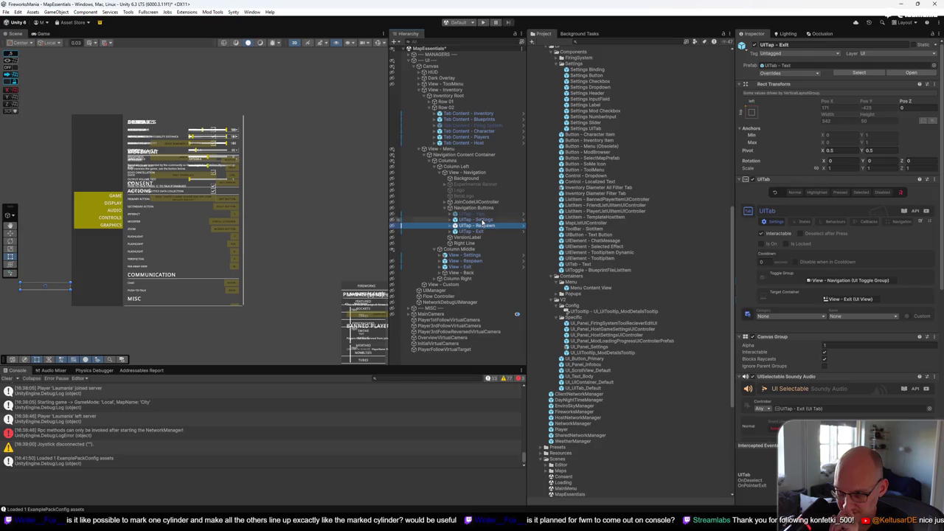
Delete the disabled UITap - Tips object from the navigation buttons
click(483, 214)
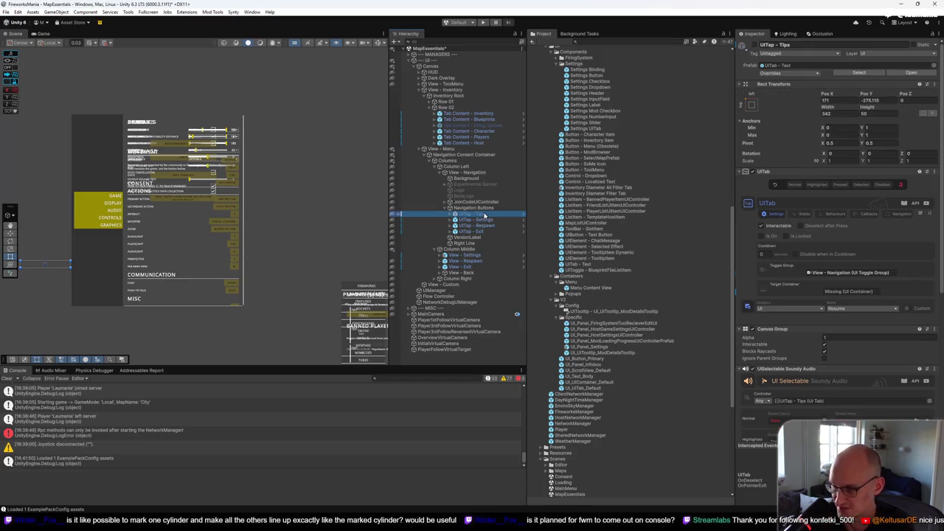
key(Delete)
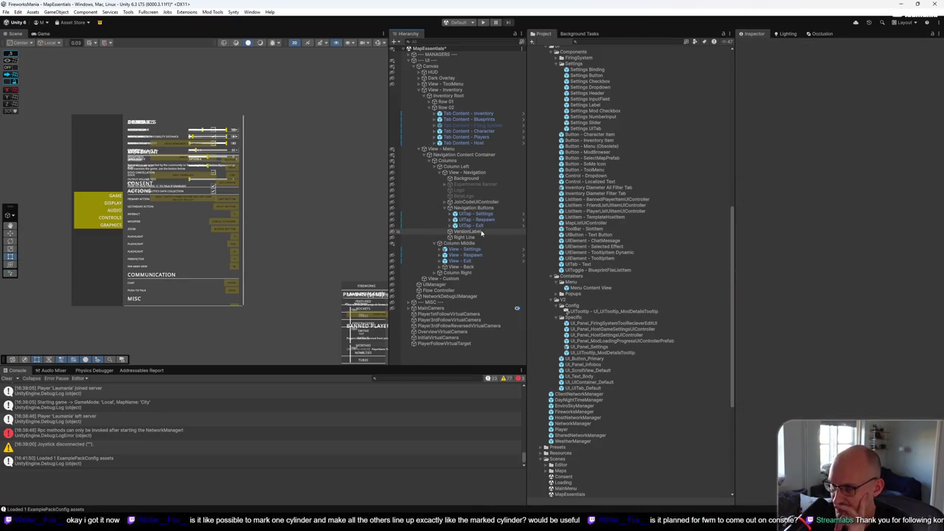
click(472, 250)
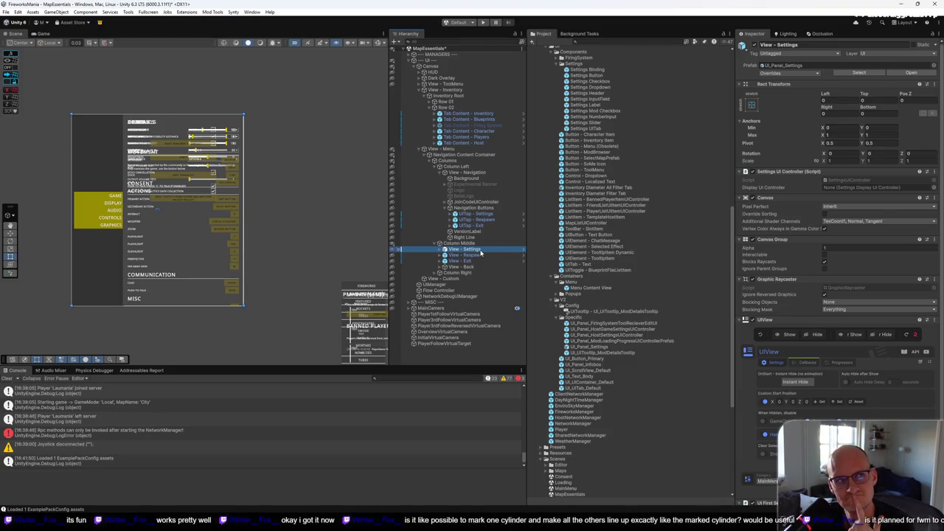
click(465, 255)
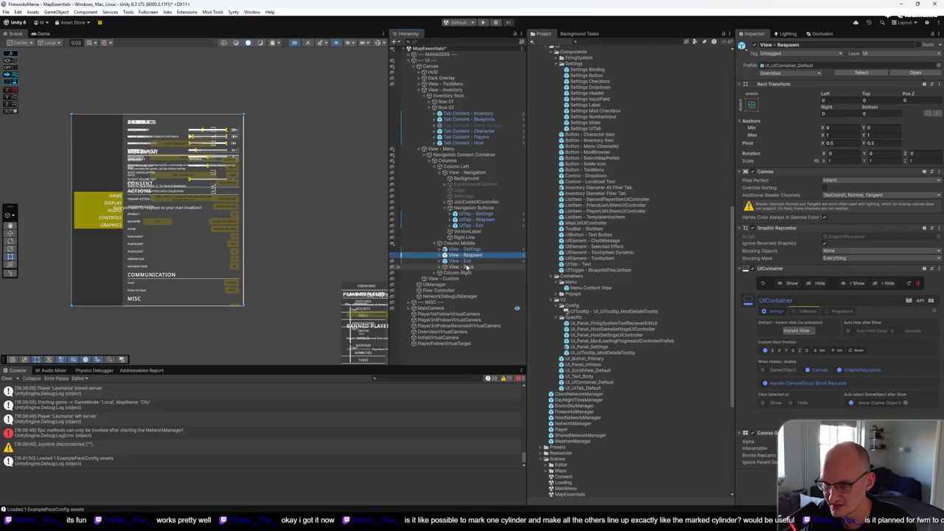
click(466, 261)
click(442, 256)
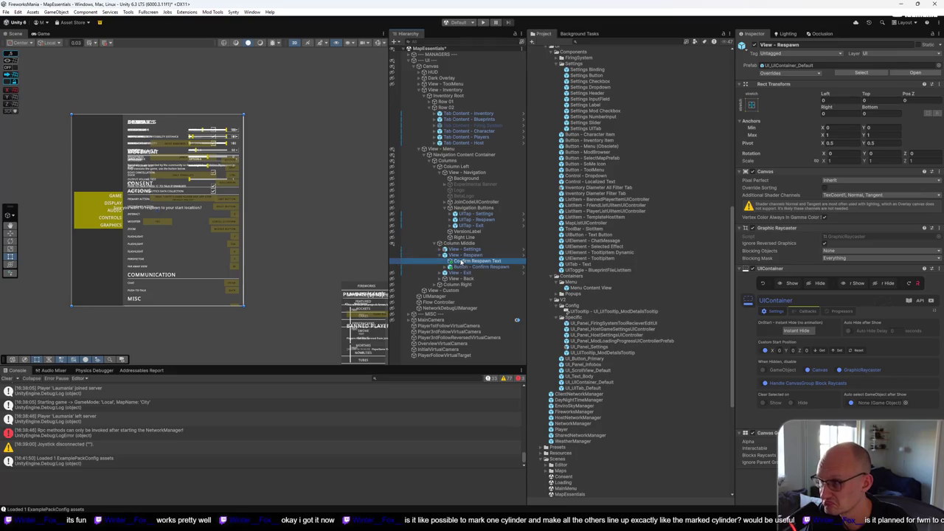
click(163, 207)
click(440, 256)
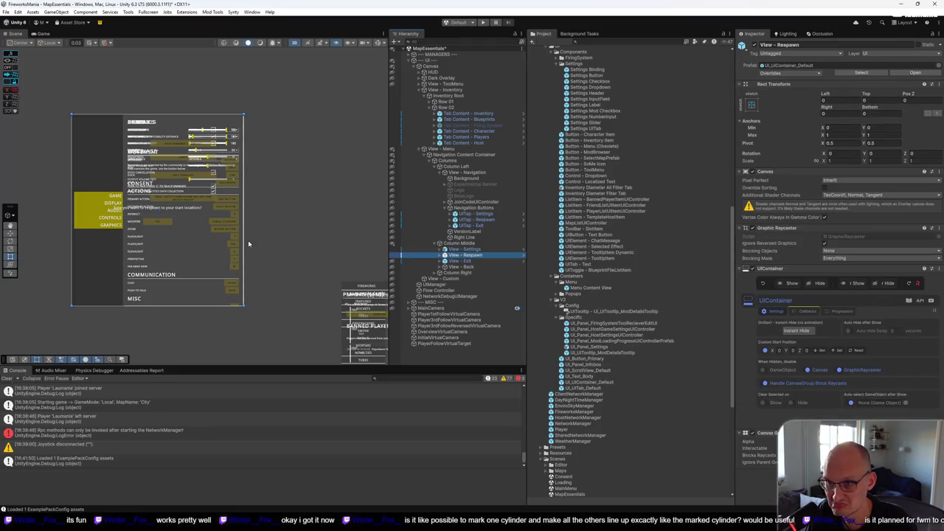
click(469, 263)
click(466, 255)
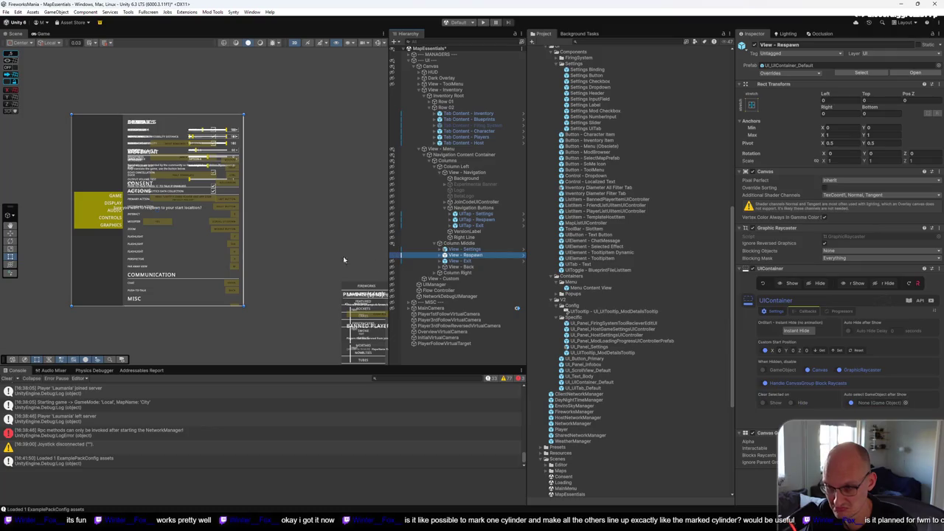
key(f)
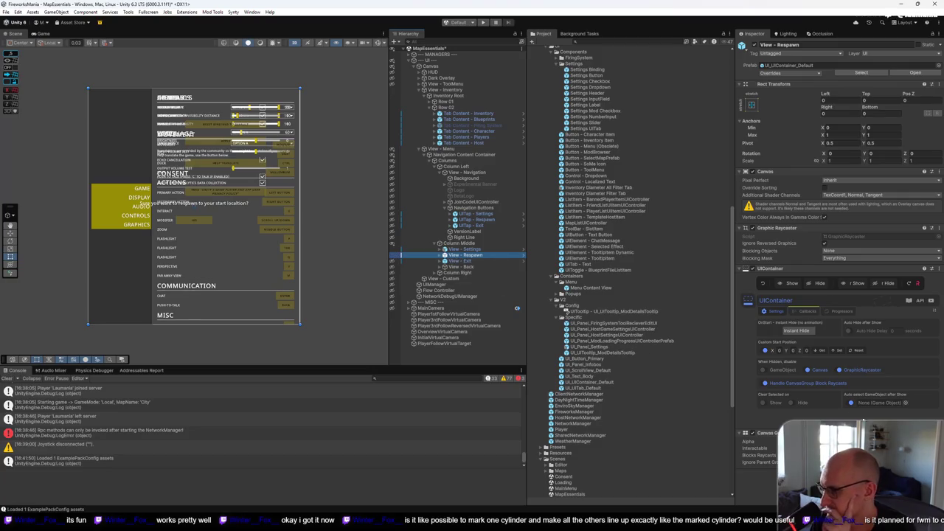
click(852, 403)
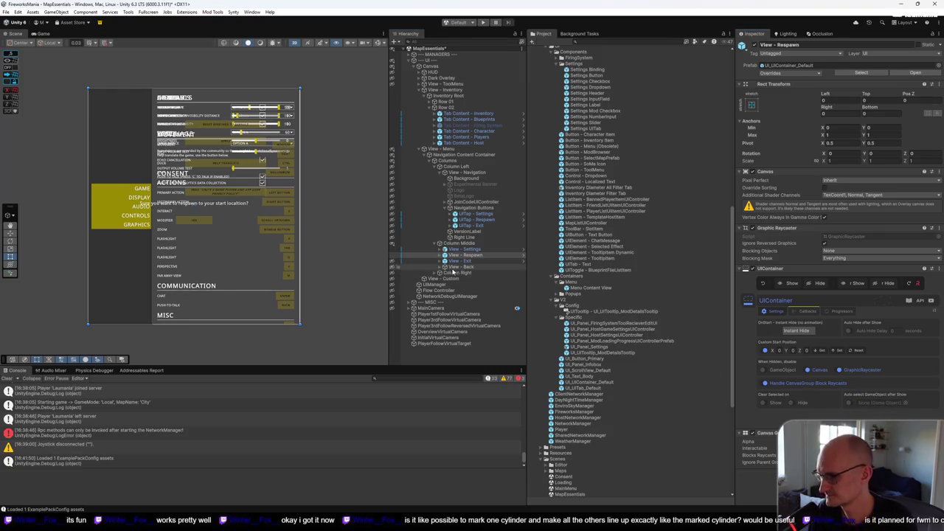
click(800, 311)
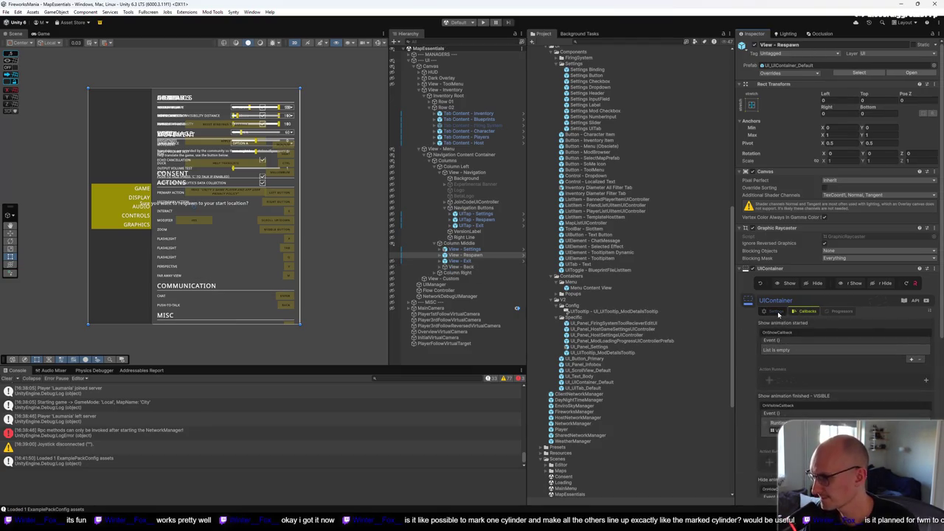
click(771, 311)
click(461, 261)
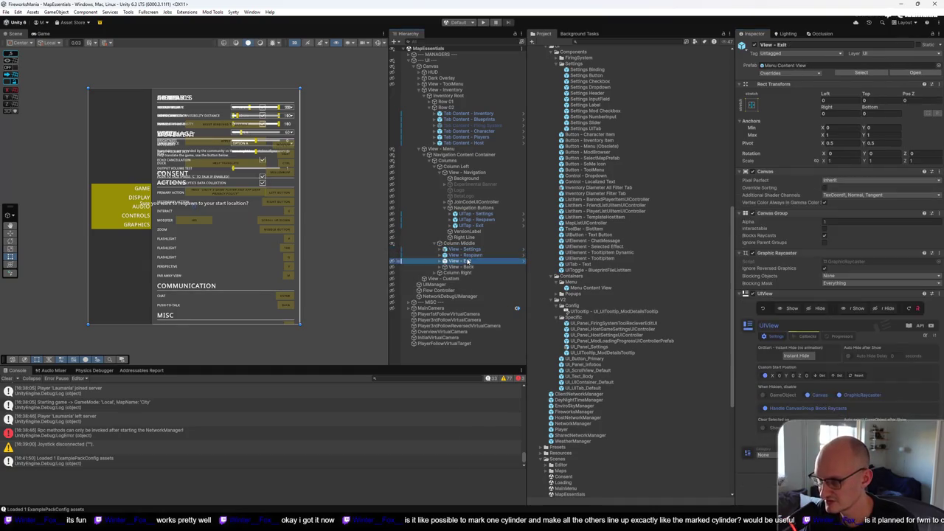
Replace the View - Exit prefab with UI_UIContainer_Default
right_click(467, 261)
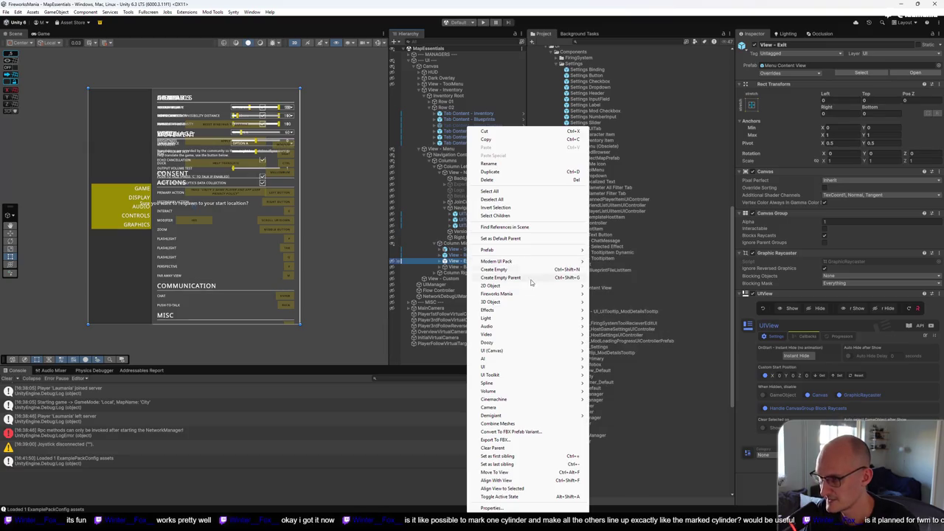
mouse_move(526, 250)
click(641, 280)
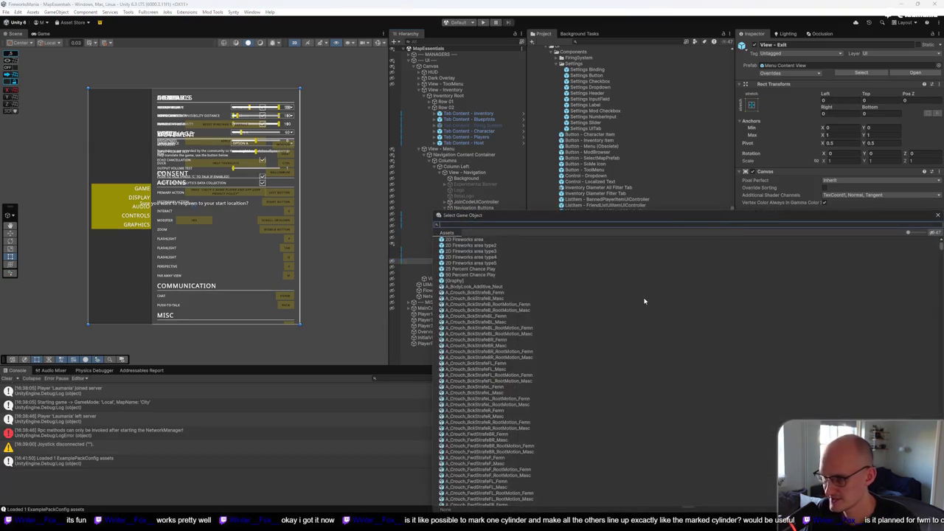
text(UICon)
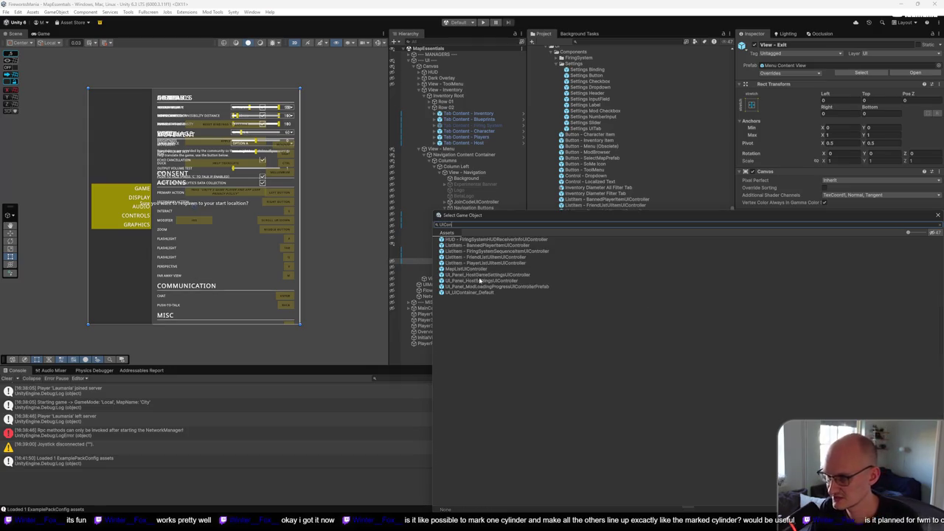
double_click(487, 292)
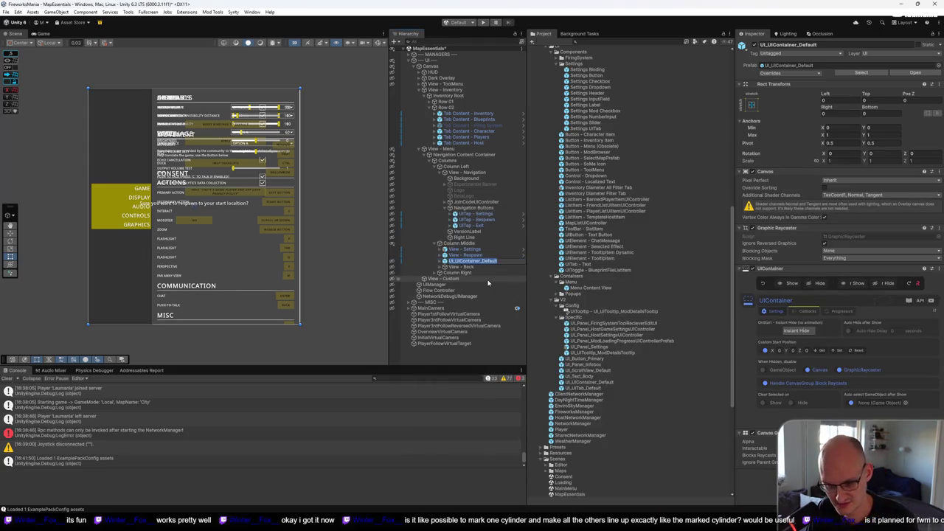
text(View - Exit)
click(461, 261)
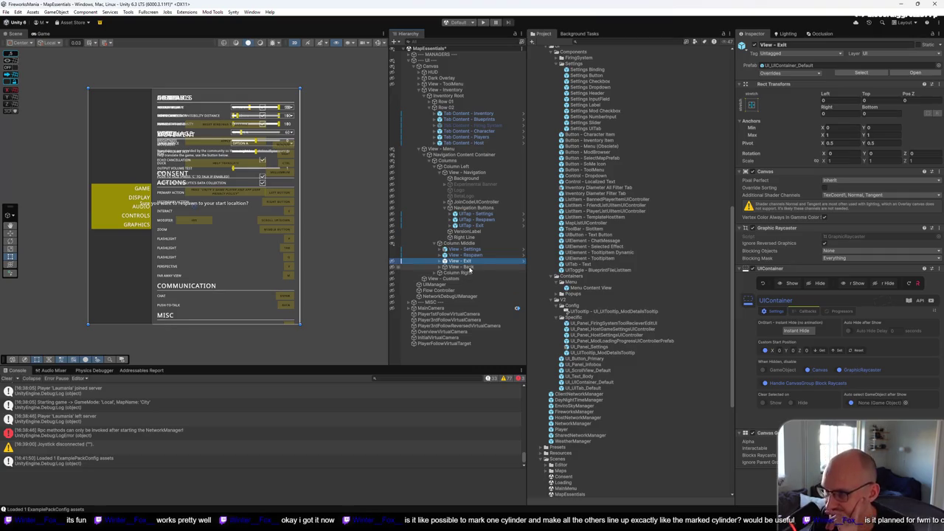
Make View - Back visible in the scene and bring up its actions
click(469, 267)
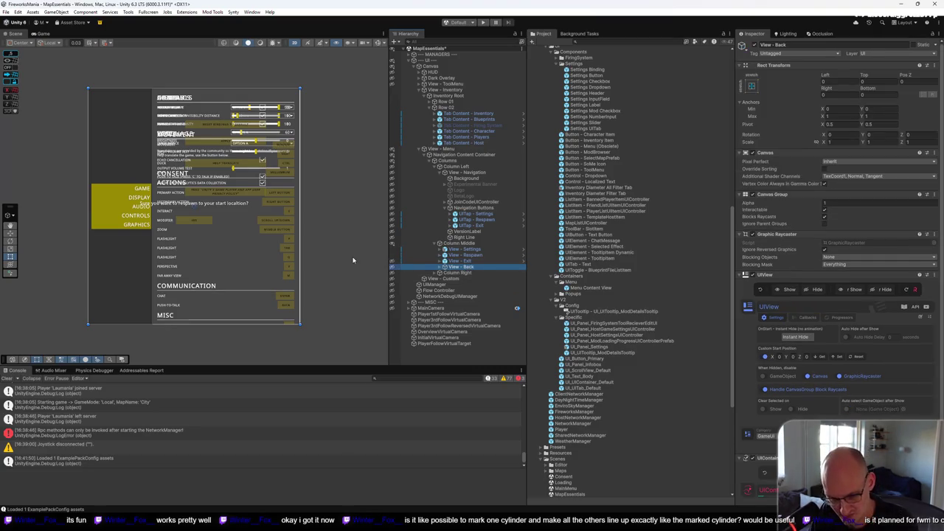
key(Down)
key(Up)
click(392, 268)
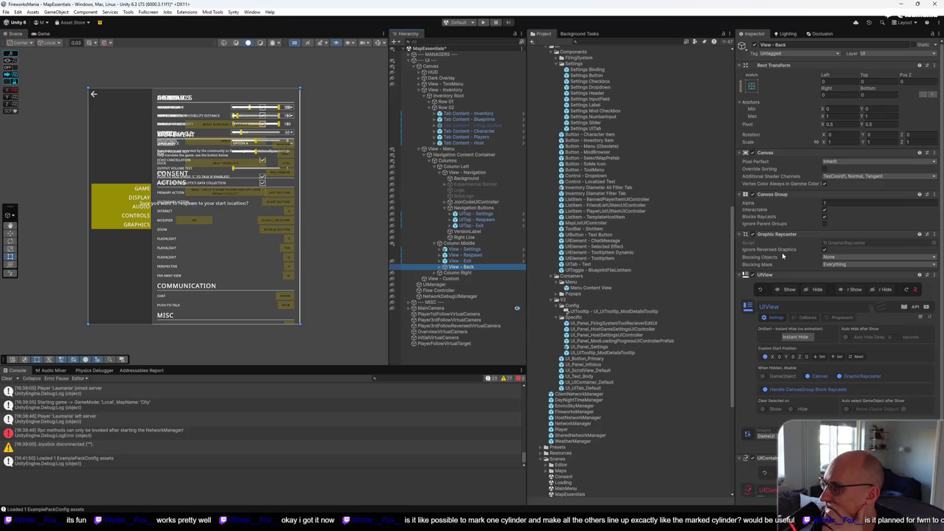
click(464, 249)
click(463, 266)
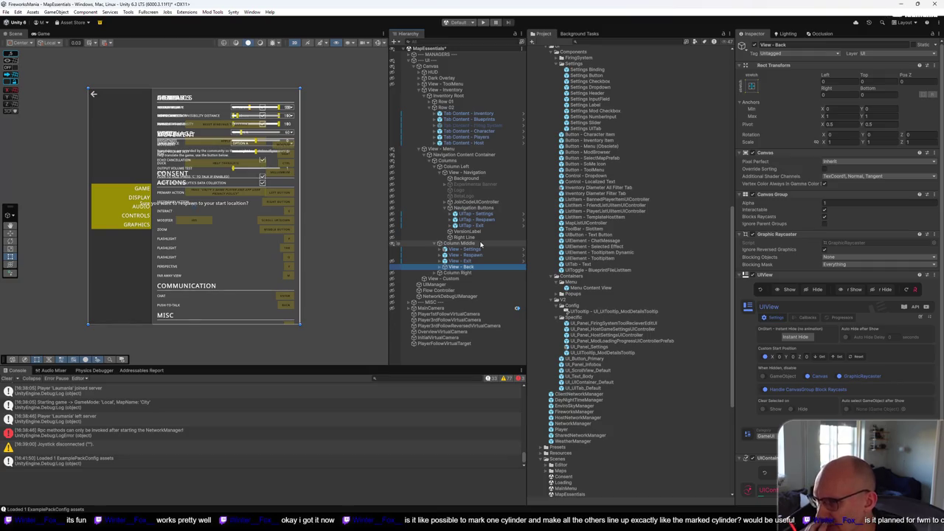
click(476, 253)
click(476, 267)
right_click(476, 266)
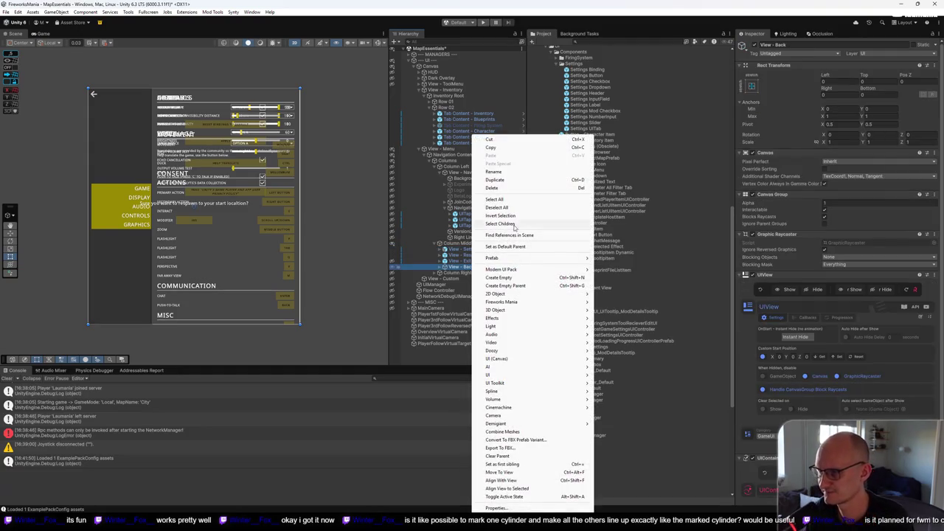
Delete the View - Back object
click(512, 188)
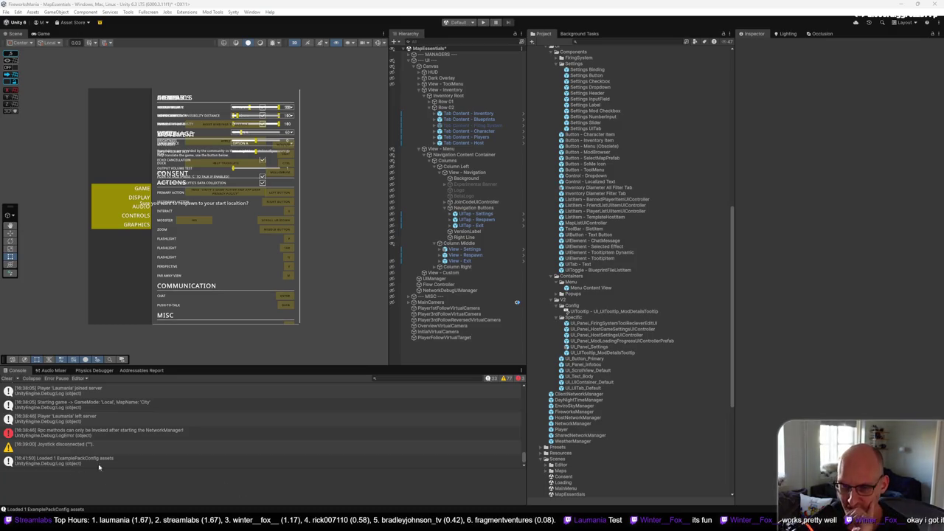
Open the Streamlabs dashboard from the Streaming bookmarks and show the Cloudbot loyalty users table
mouse_move(339, 524)
click(372, 457)
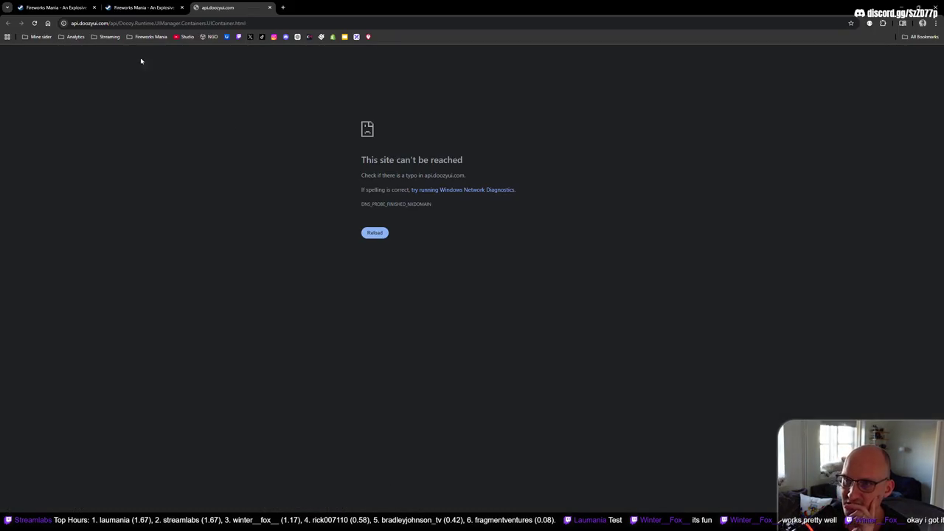
click(108, 36)
middle_click(125, 115)
click(316, 9)
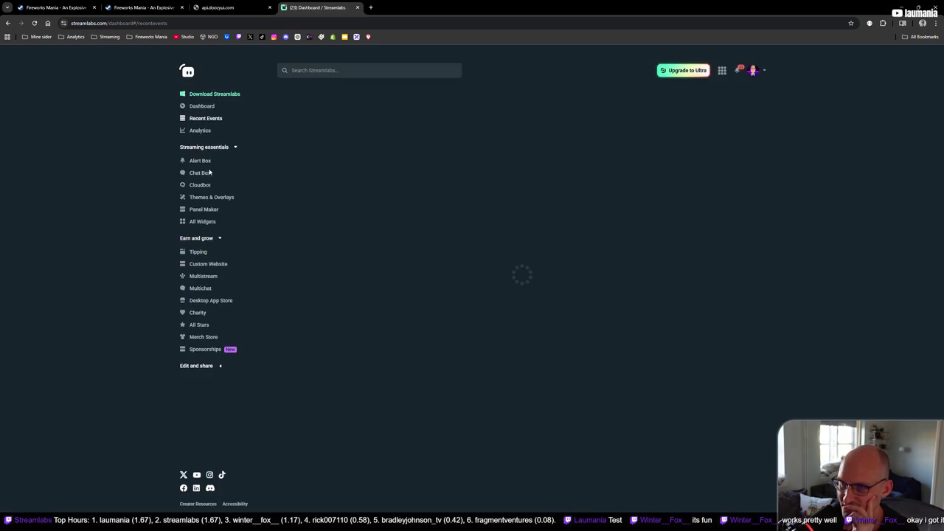
click(200, 186)
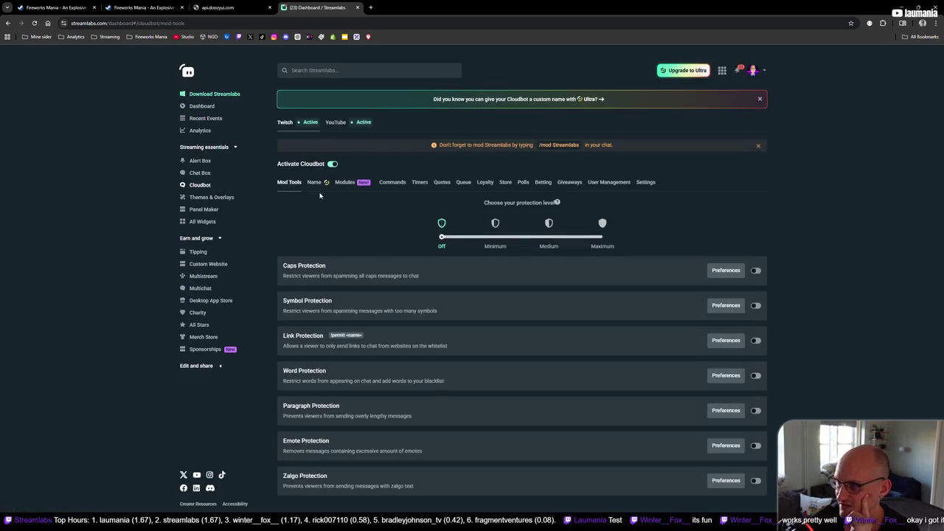
click(618, 185)
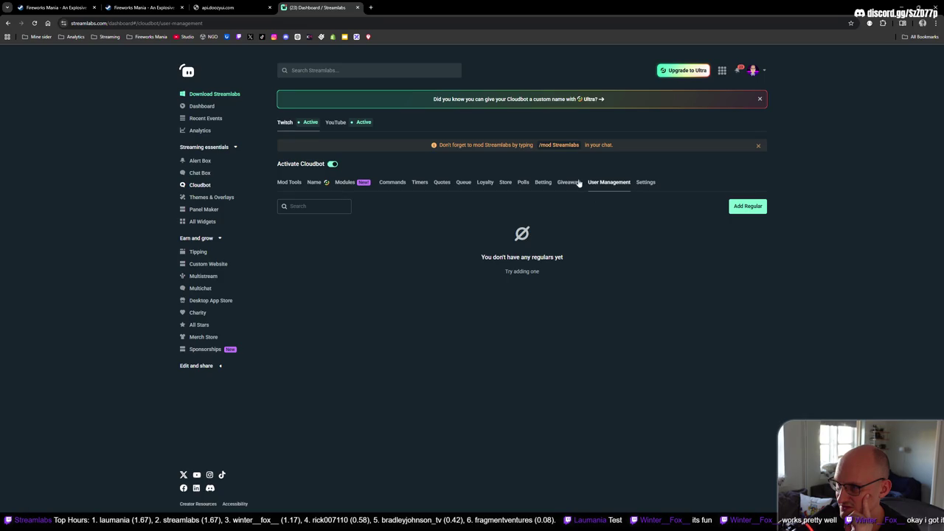
click(485, 185)
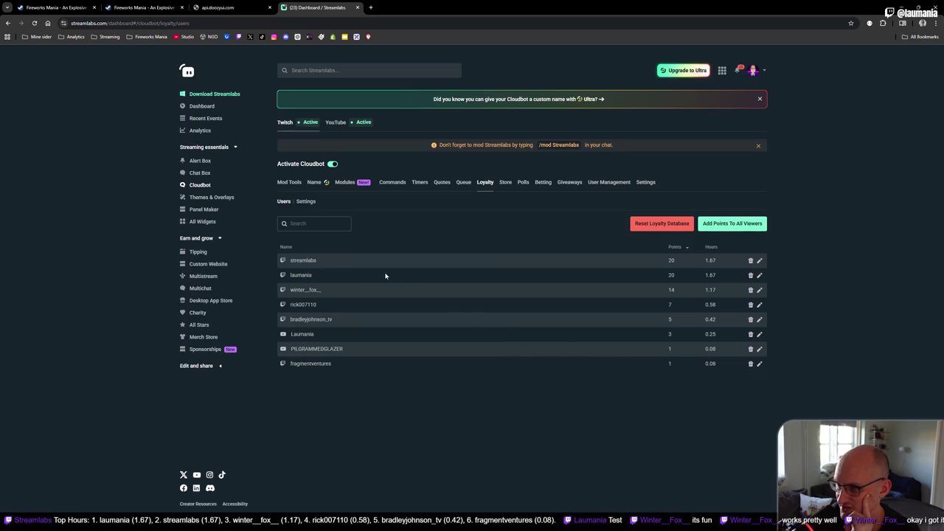
Set the bot account's Points and Time Watched to 0, confirm, and close both browser tabs
click(760, 261)
key(ctrl+a)
text(0)
key(Tab)
text(0)
click(555, 340)
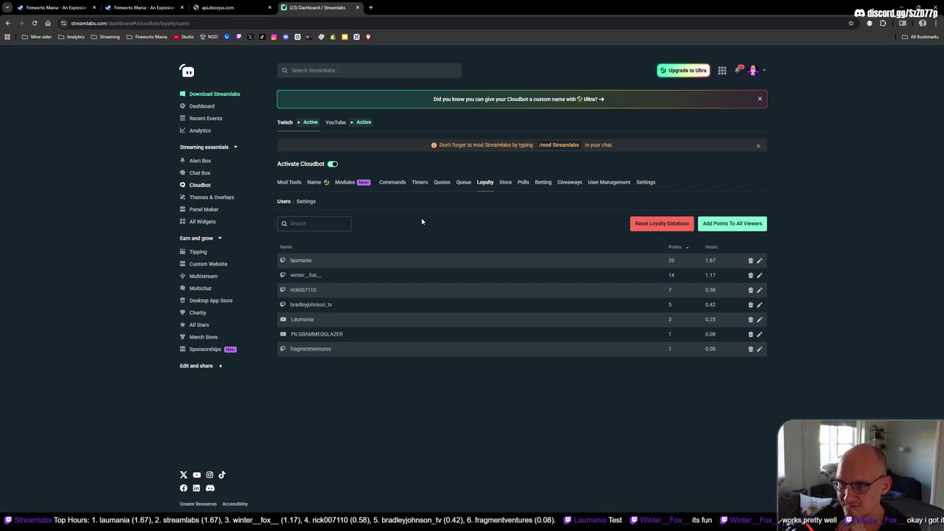
click(356, 7)
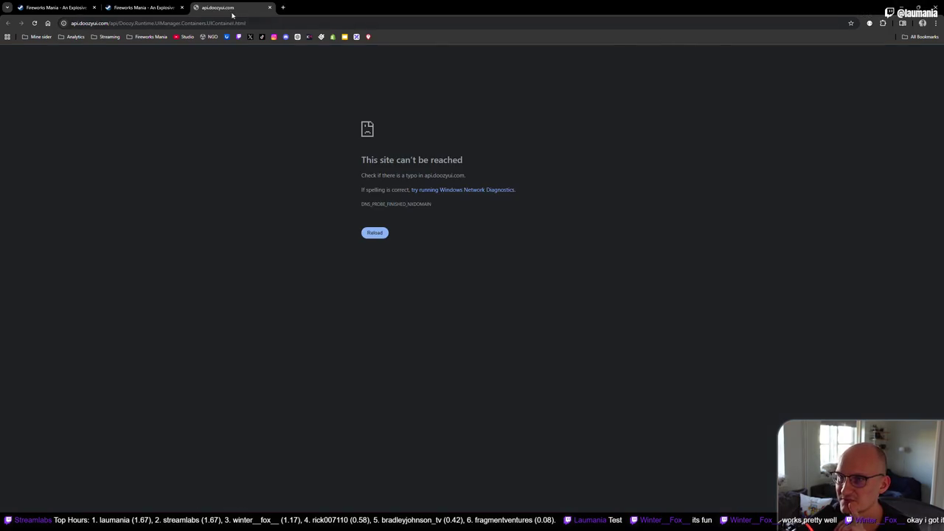
middle_click(233, 14)
Back in Unity, rename View - Exit under Column Middle to 'UIContainer - Exit'
click(901, 7)
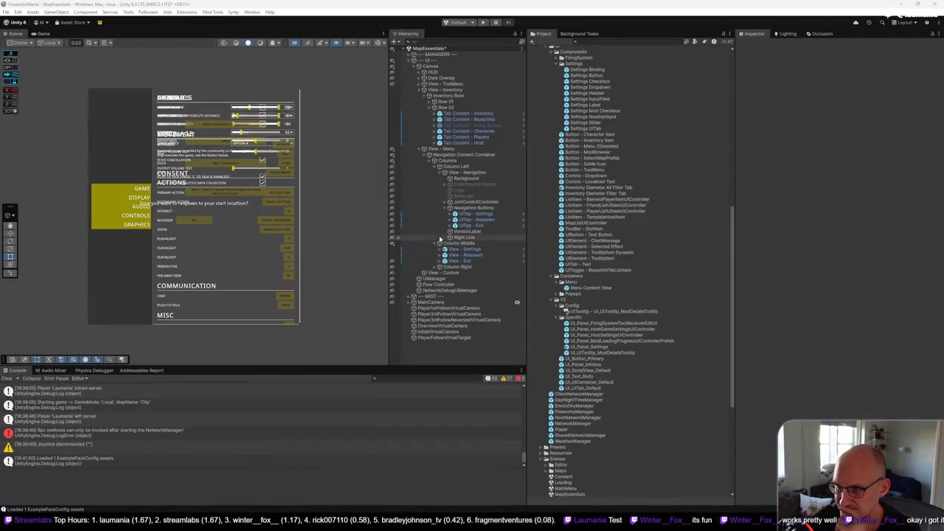
click(479, 250)
text(UIContainer)
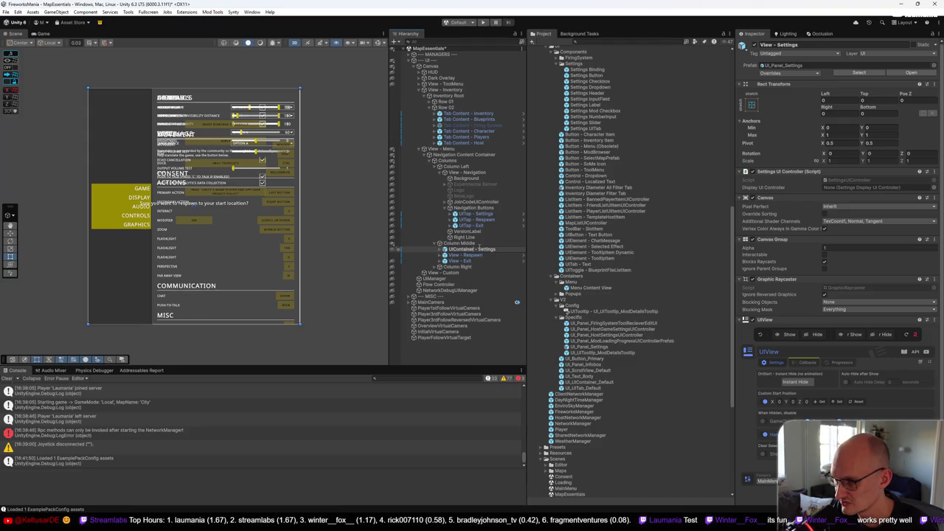
key(Down)
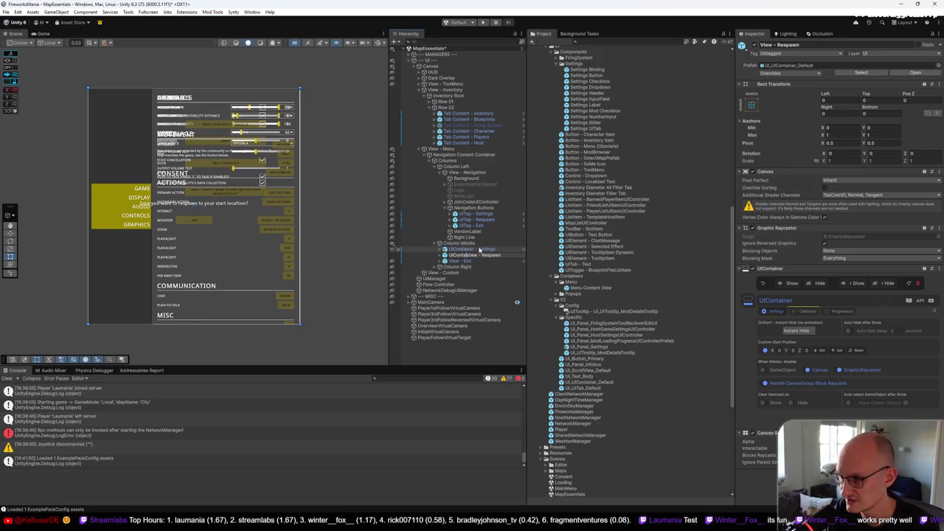
key(Down)
key(F2)
key(Home)
text(UIContainer -)
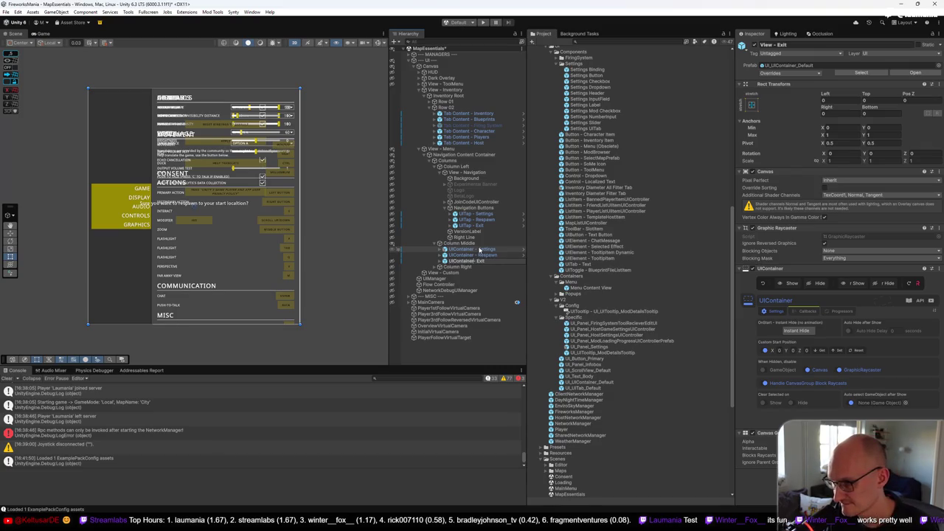
key(Return)
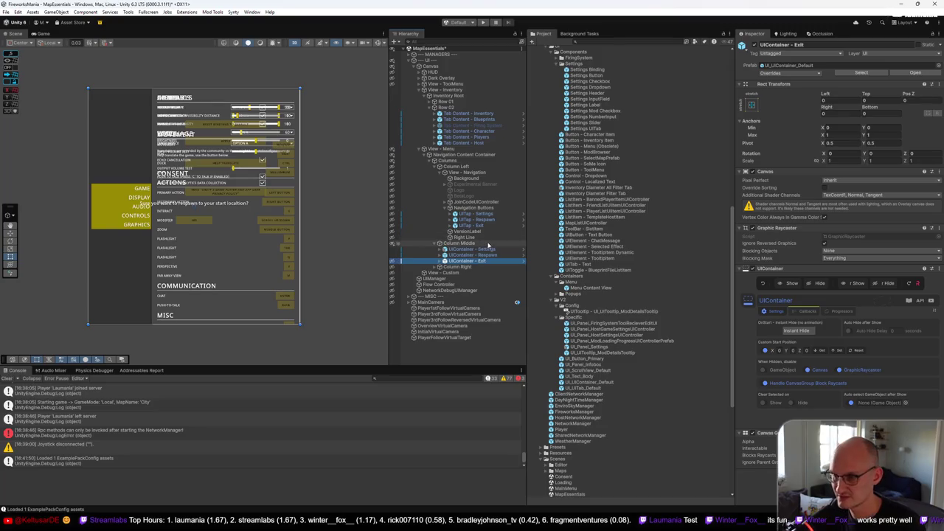
click(481, 215)
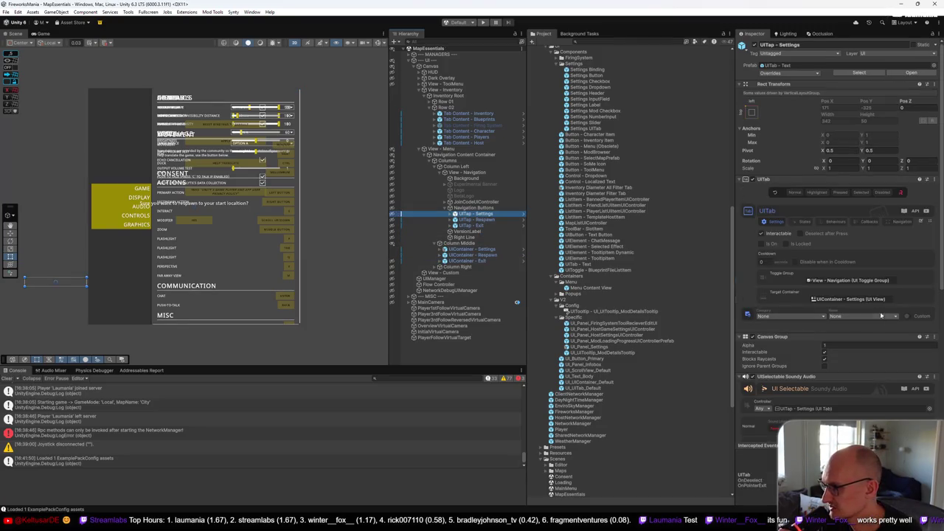
Assign UIContainer - Respawn as the UITap - Respawn Target Container
click(848, 298)
click(485, 220)
click(862, 298)
click(481, 225)
click(487, 255)
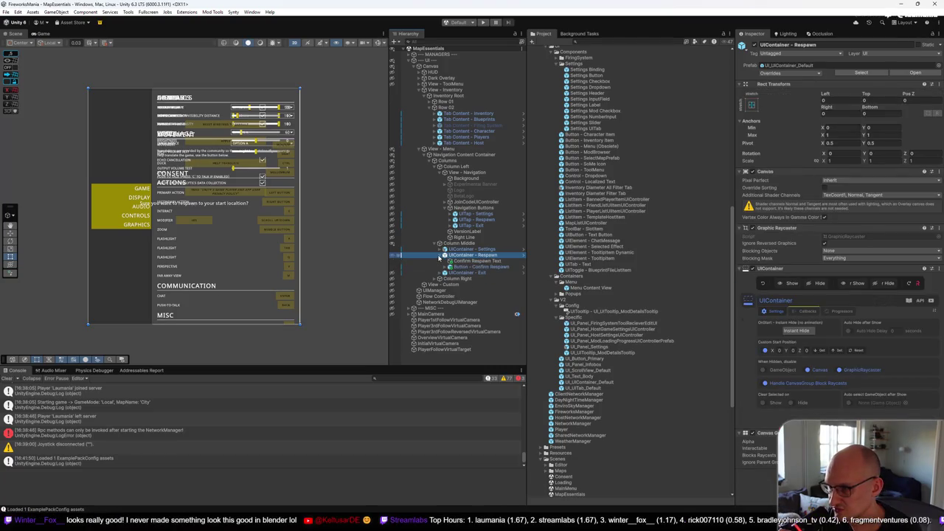
click(477, 219)
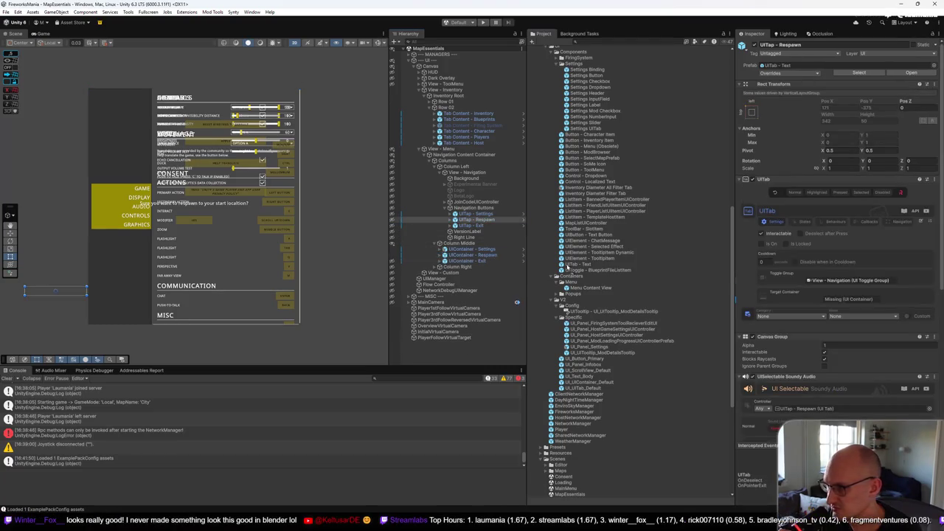
drag(830, 297, 830, 298)
Assign UIContainer - Exit as the UITap - Exit target, then verify all three tab targets
click(472, 261)
click(478, 225)
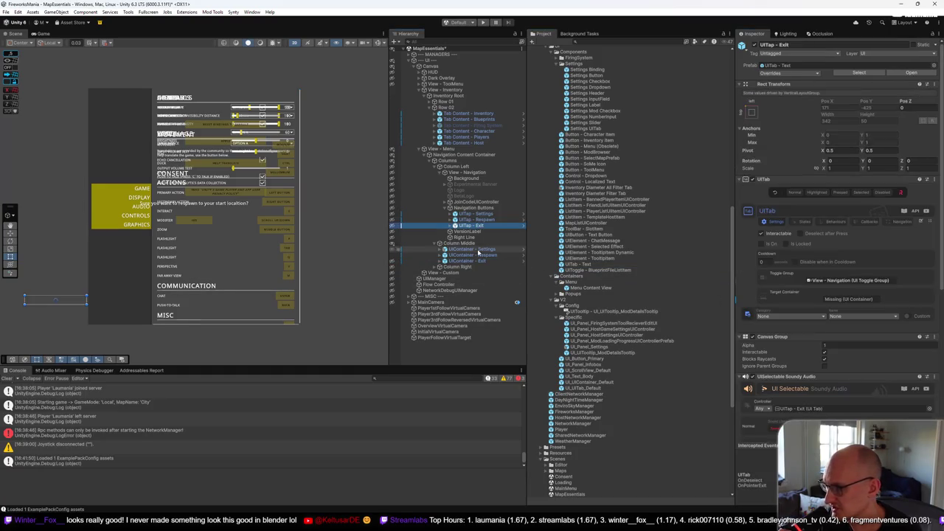
drag(472, 261, 842, 305)
click(478, 220)
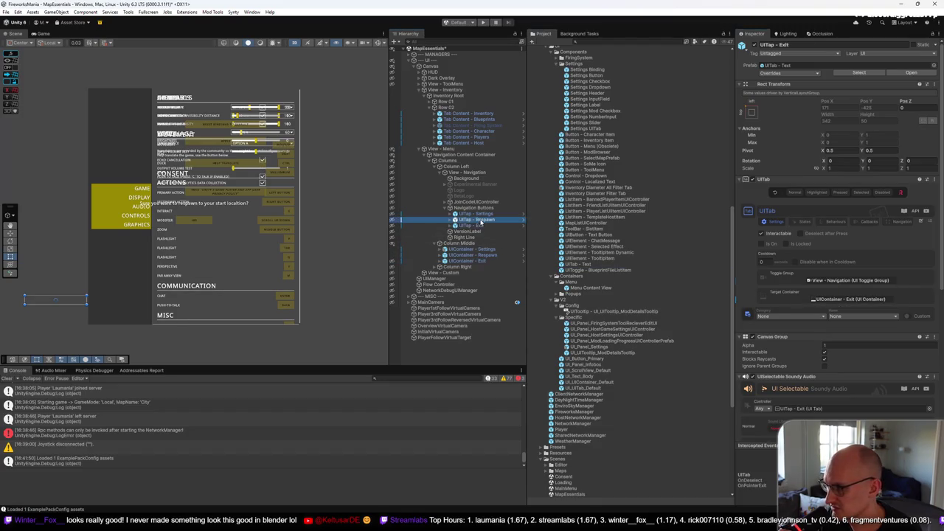
click(483, 215)
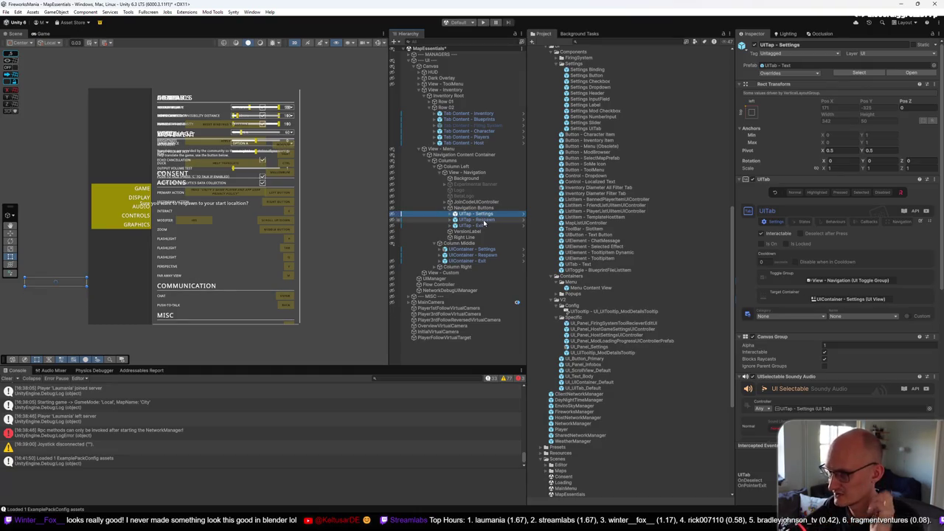
click(484, 219)
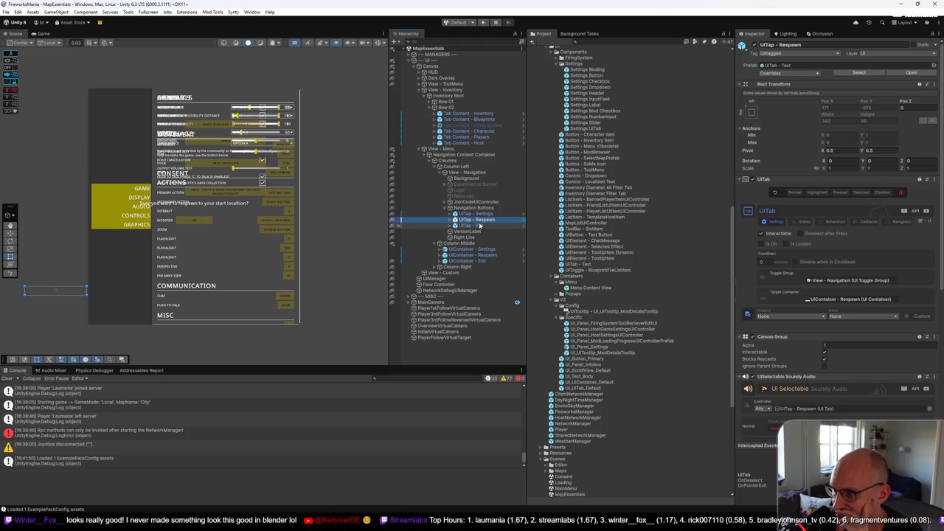
click(474, 249)
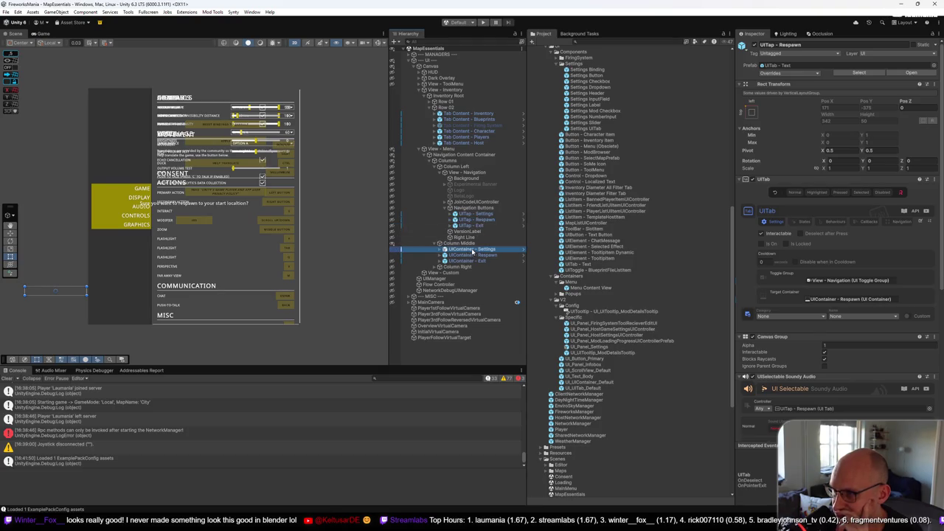
right_click(598, 290)
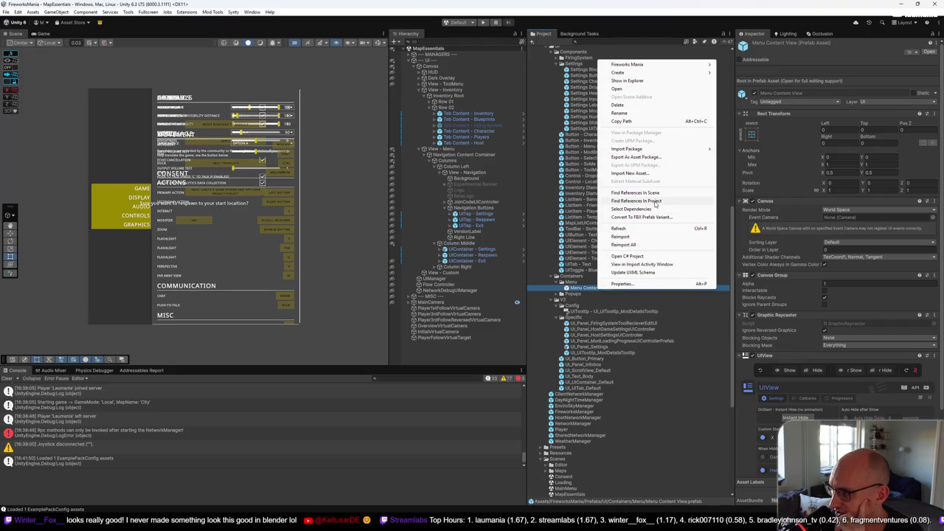
Find references to the Menu Content View prefab in the project, then close the results
click(636, 201)
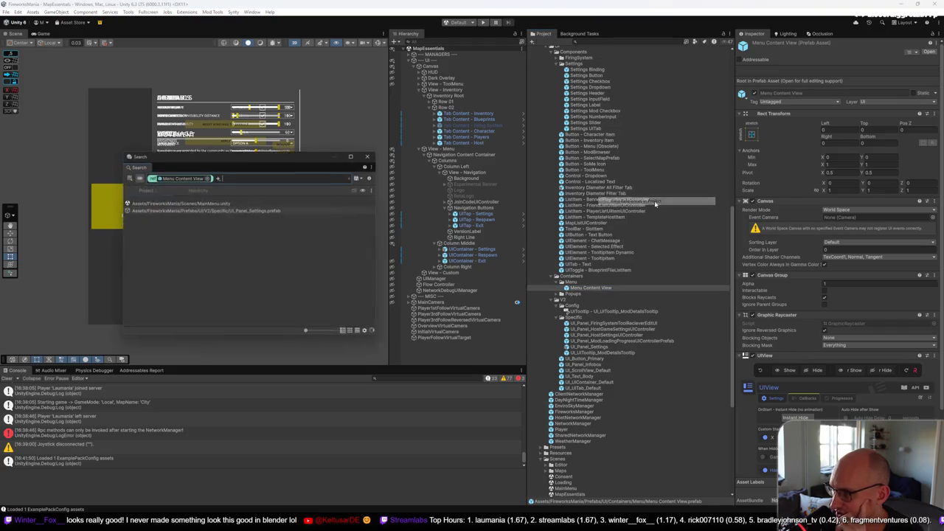
click(251, 191)
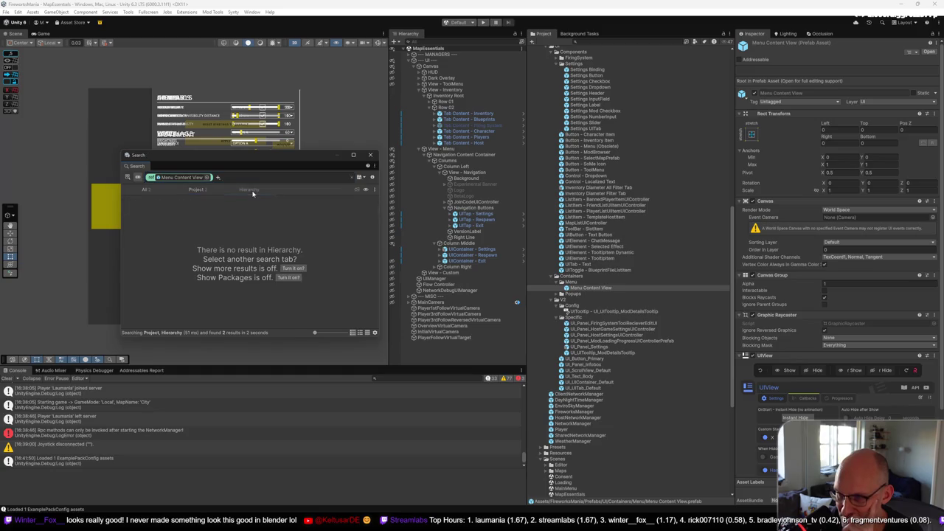
click(373, 157)
Enter Play mode to test the menu
click(484, 226)
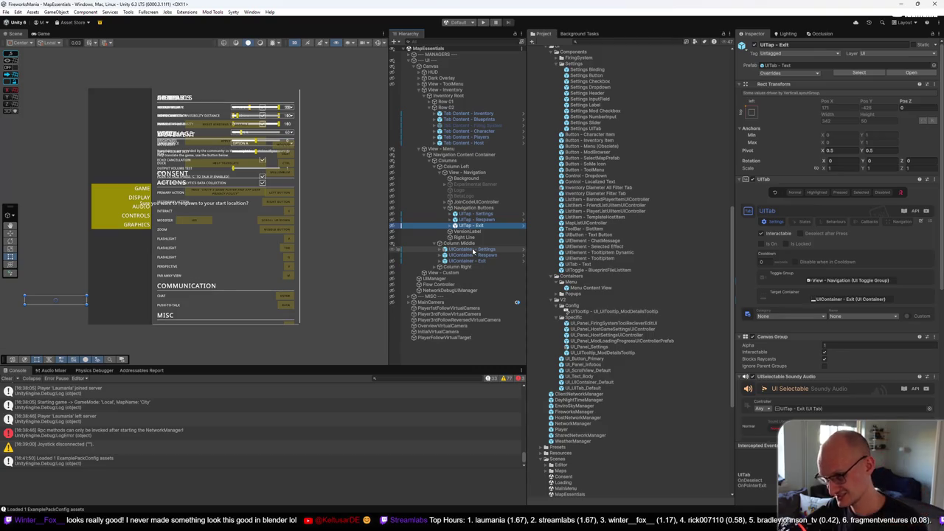
click(473, 250)
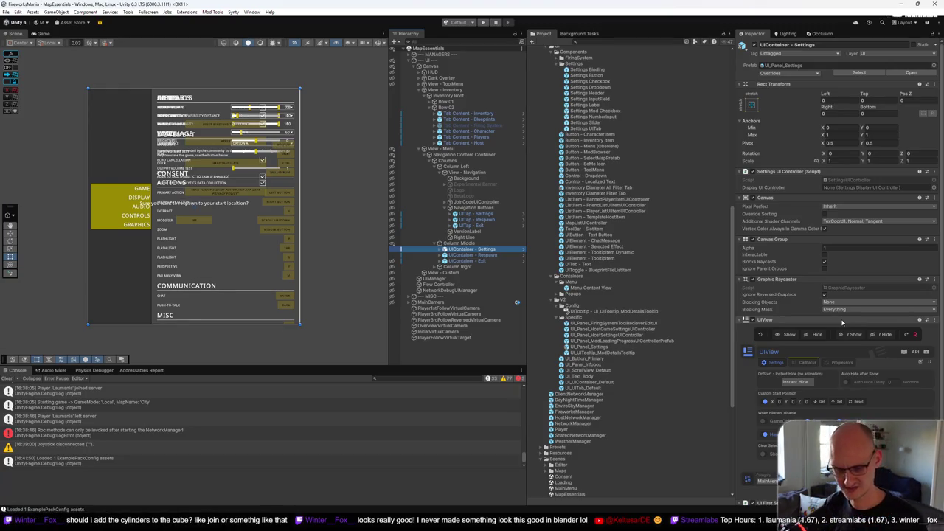
click(484, 24)
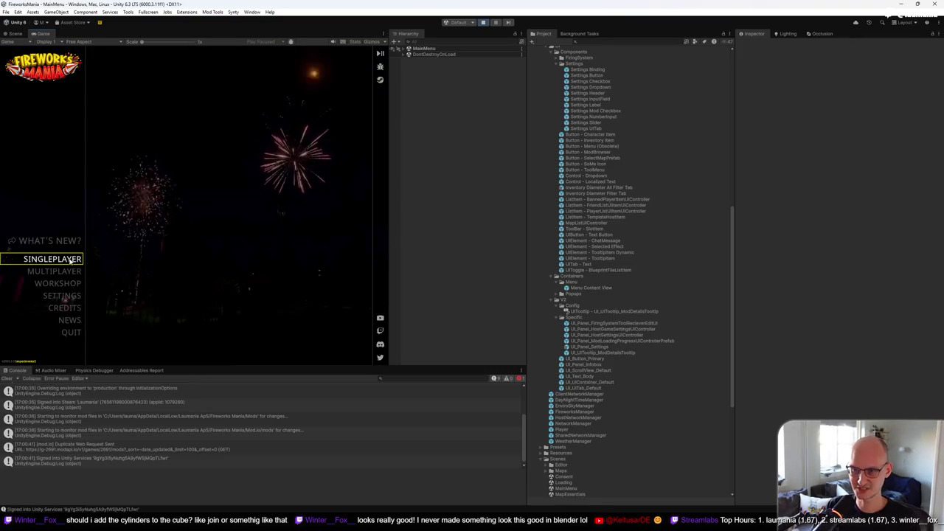
From the main menu, start a singleplayer game on the City map
click(69, 295)
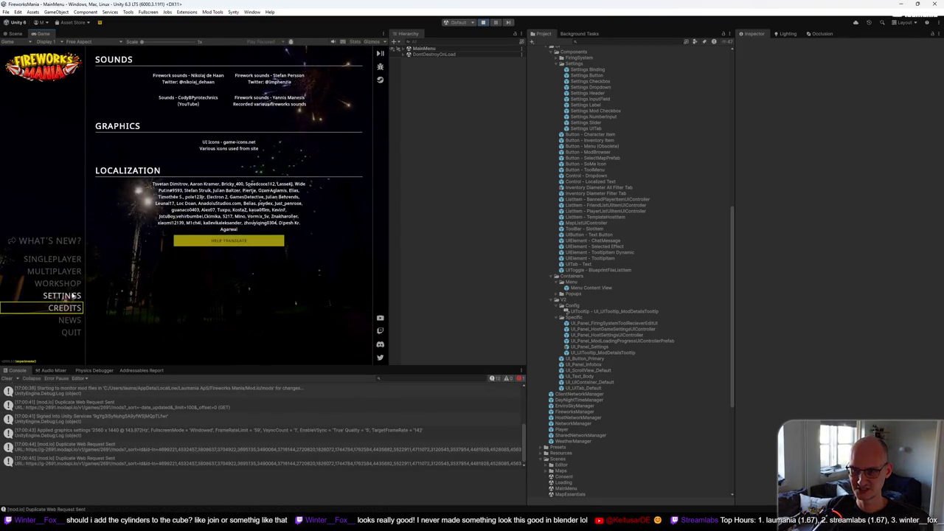
click(52, 259)
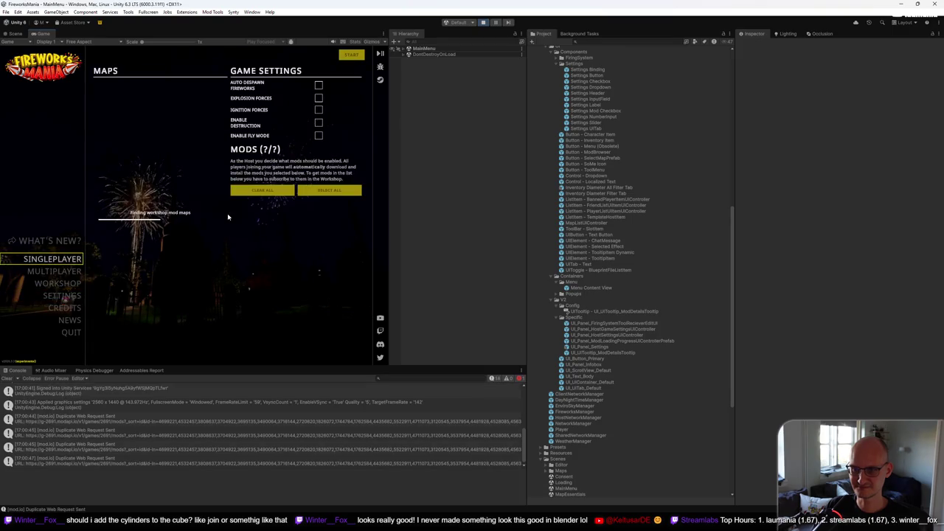
click(353, 55)
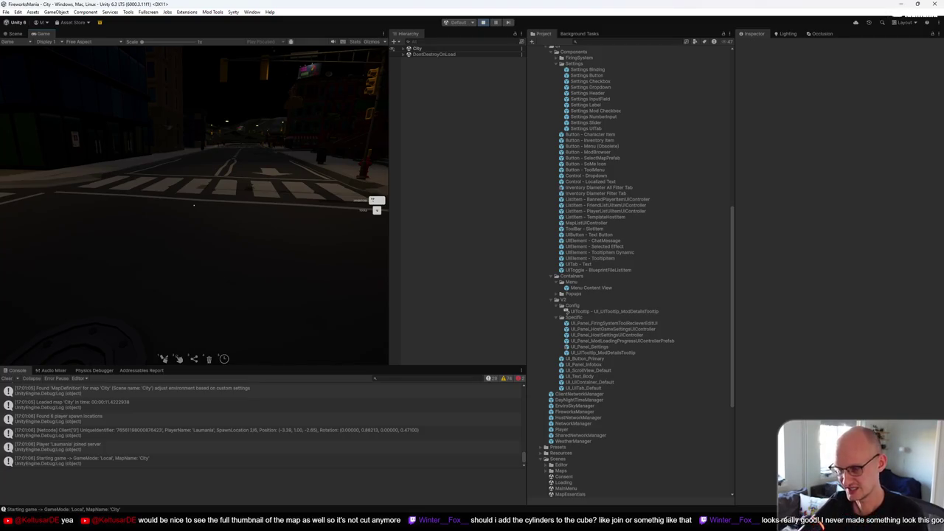
Open the fireworks inventory full-screen, view Tubes, and cycle through Fireworks and Blueprints sections
key(Tab)
key(F10)
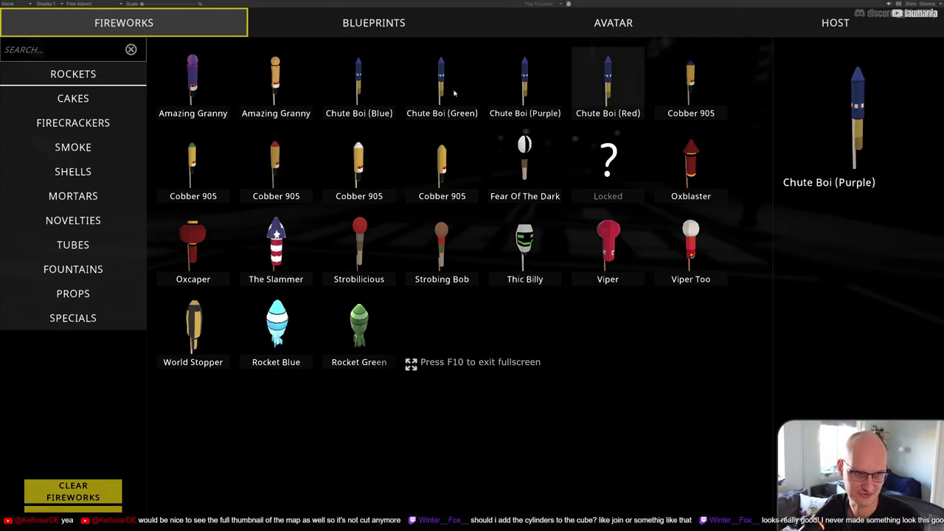
click(81, 244)
key(e)
key(e)
key(q)
key(q)
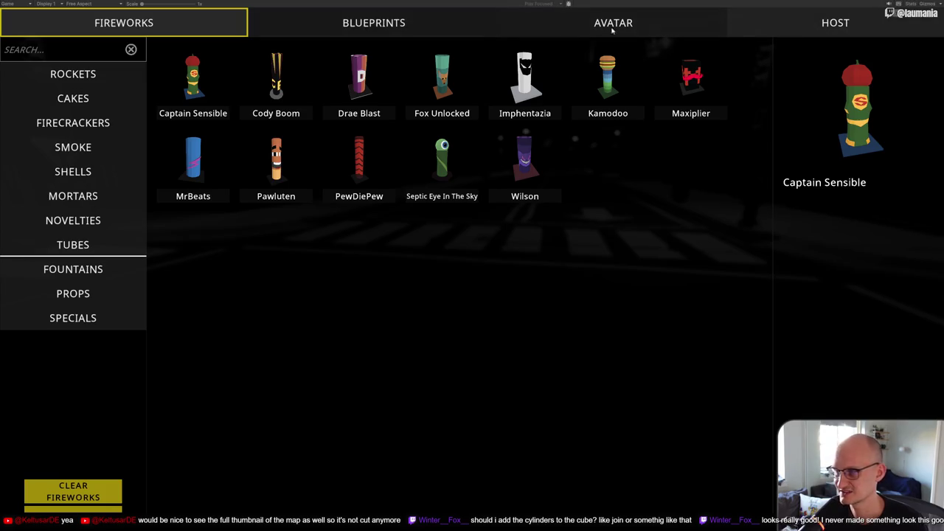
key(e)
key(e)
key(e)
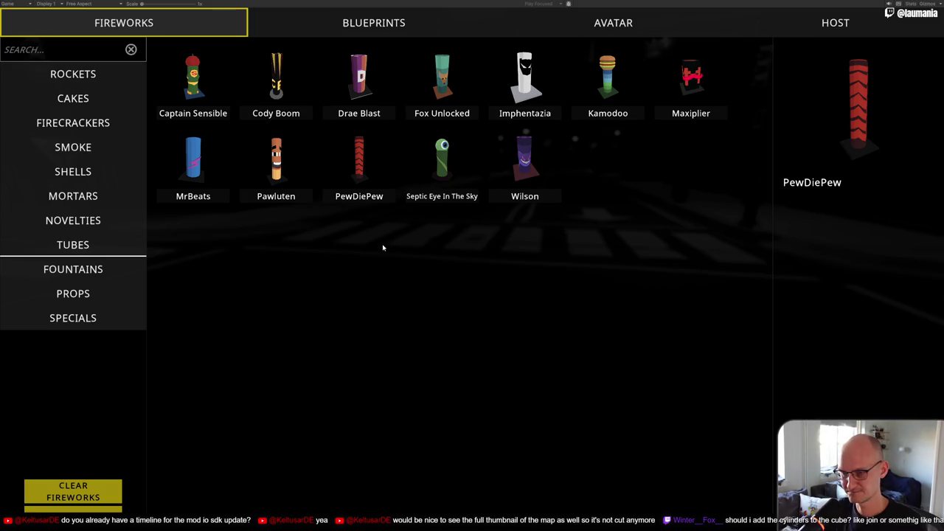
key(shift+space)
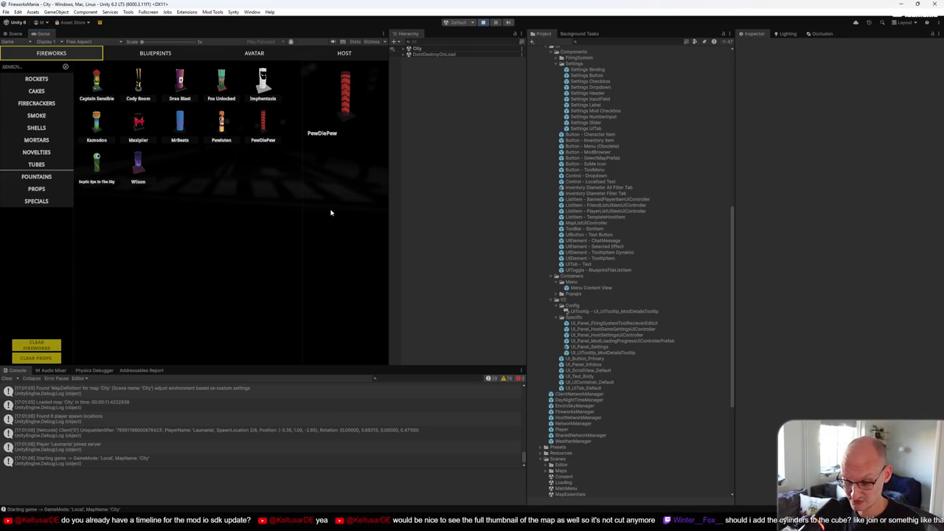
key(F10)
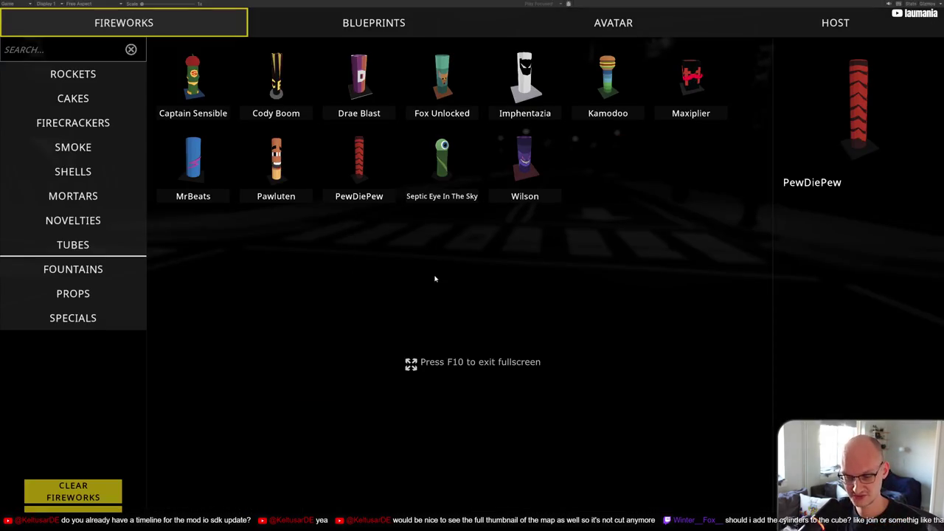
key(Tab)
Open the pause menu and browse the Game, Display, Audio, Controls and Graphics settings pages
key(Escape)
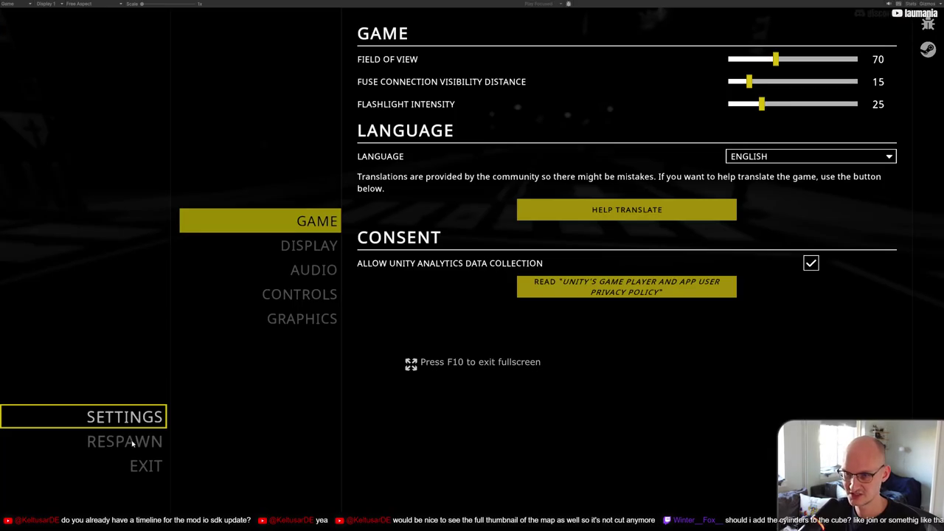
click(133, 443)
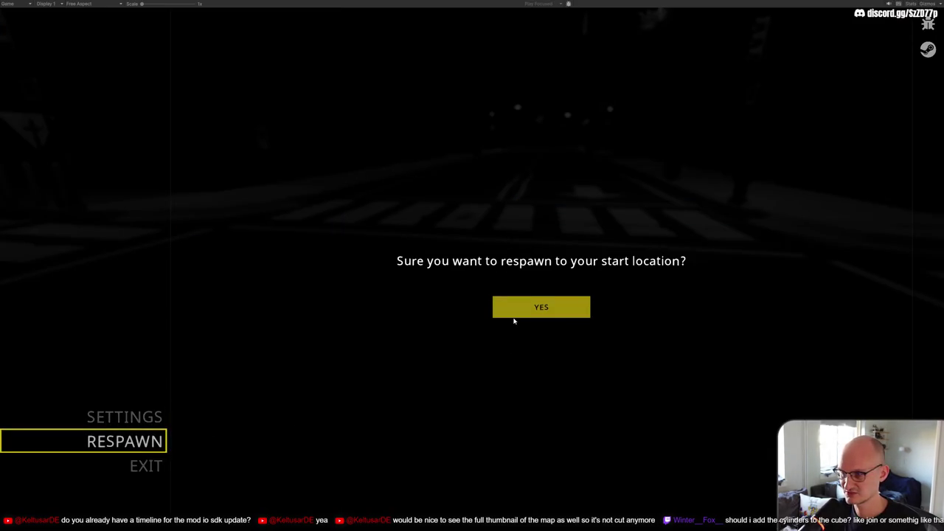
click(159, 418)
click(309, 251)
click(314, 271)
click(310, 295)
click(316, 324)
click(317, 271)
click(326, 246)
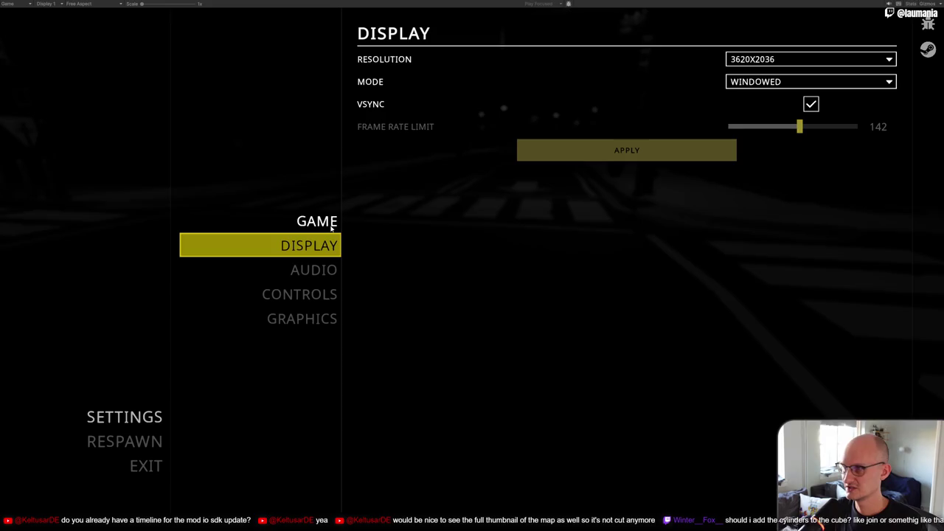
click(323, 267)
click(328, 224)
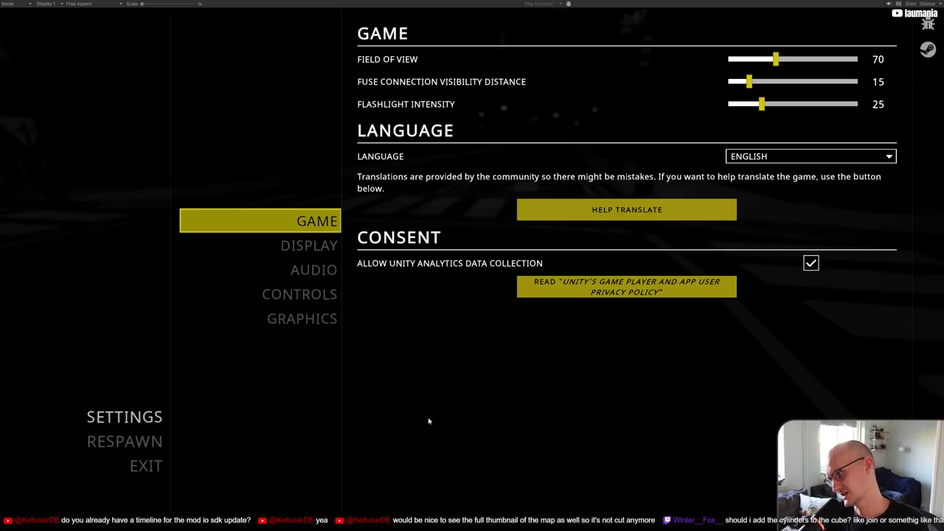
Revisit Display, Controls and Graphics, then exit the City match and confirm
click(314, 248)
click(299, 294)
click(302, 318)
click(125, 441)
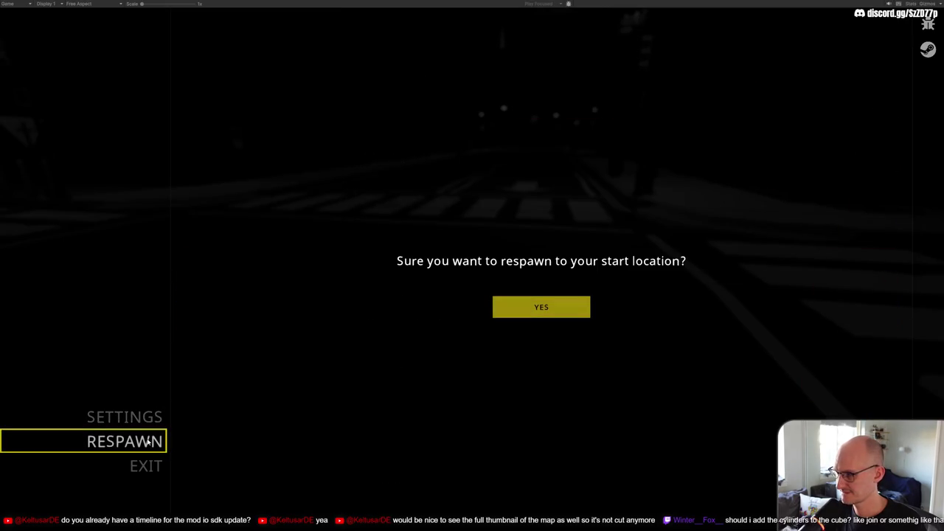
click(147, 417)
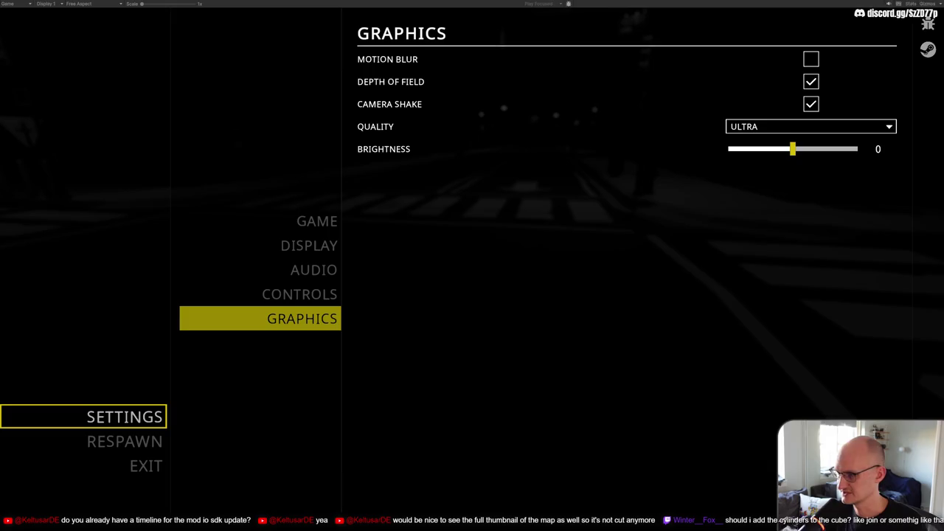
click(150, 467)
click(488, 413)
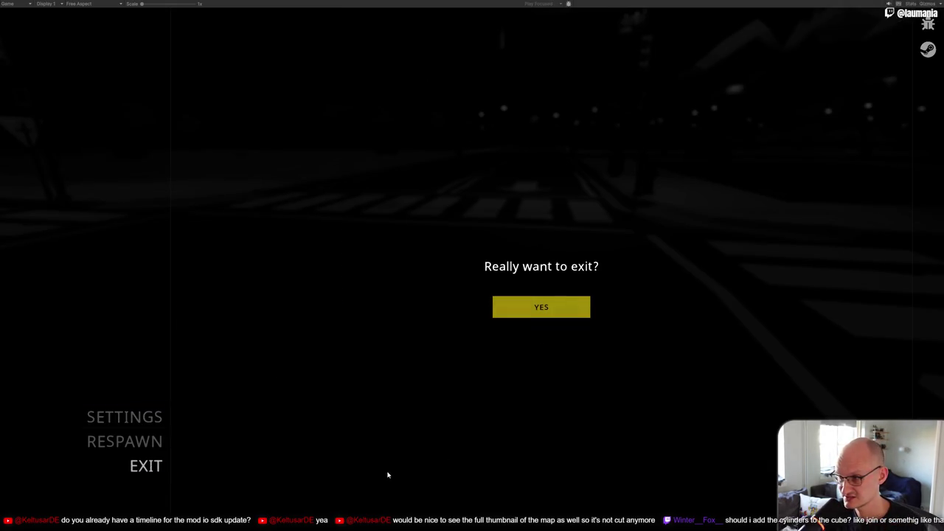
key(Return)
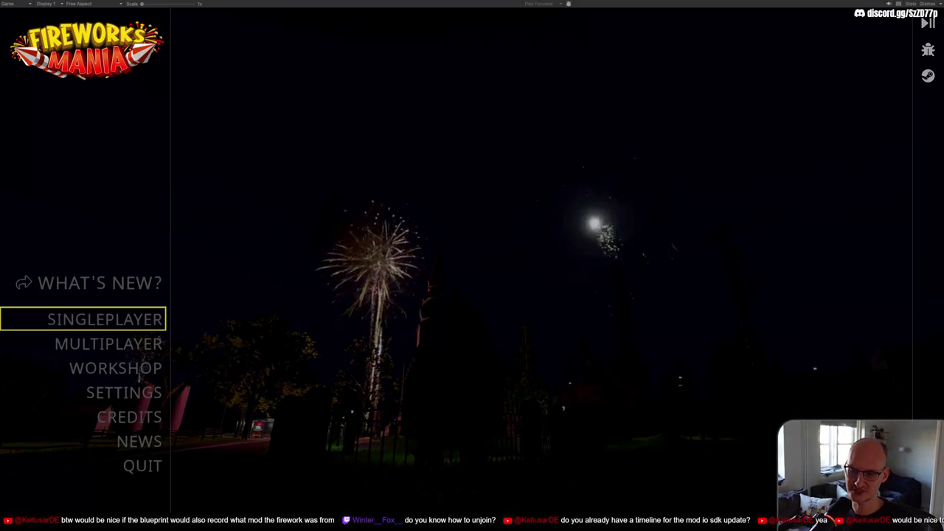
click(115, 367)
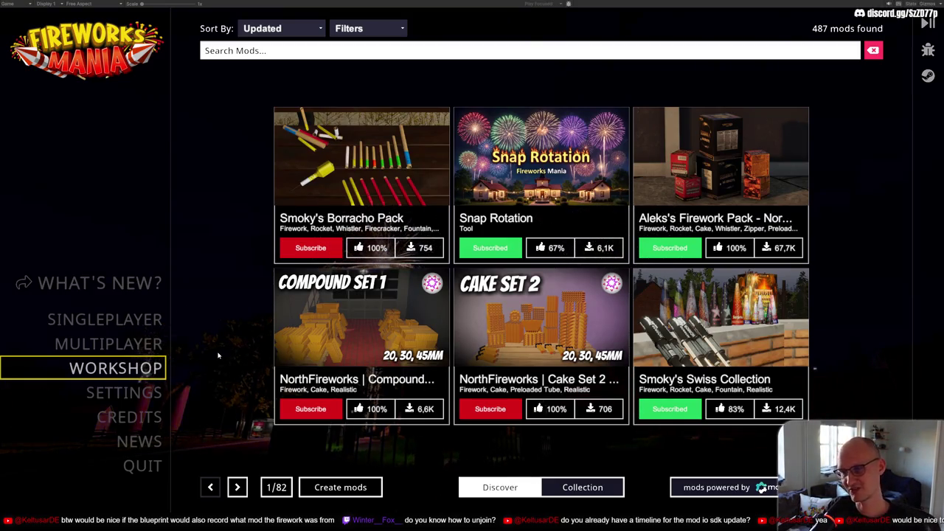
Open the Singleplayer setup page with its Town, Ranch, City and Flat maps, then restore the full editor layout
click(171, 317)
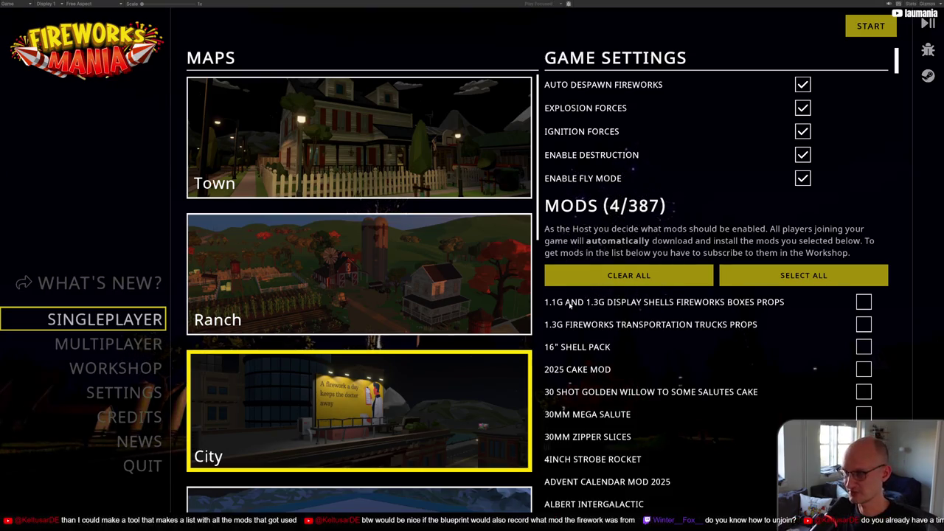
key(shift+space)
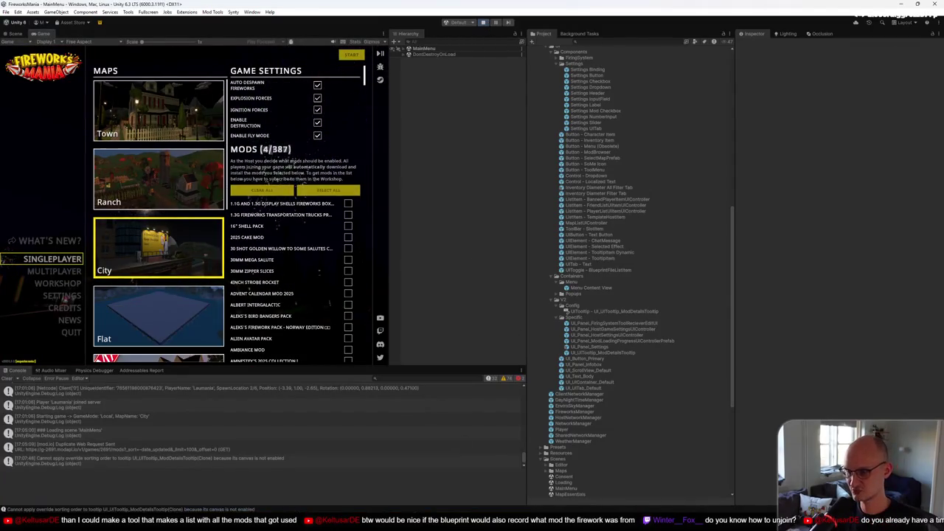
Run Find References In Project on the Menu Content View prefab in the Menu folder
mouse_move(463, 488)
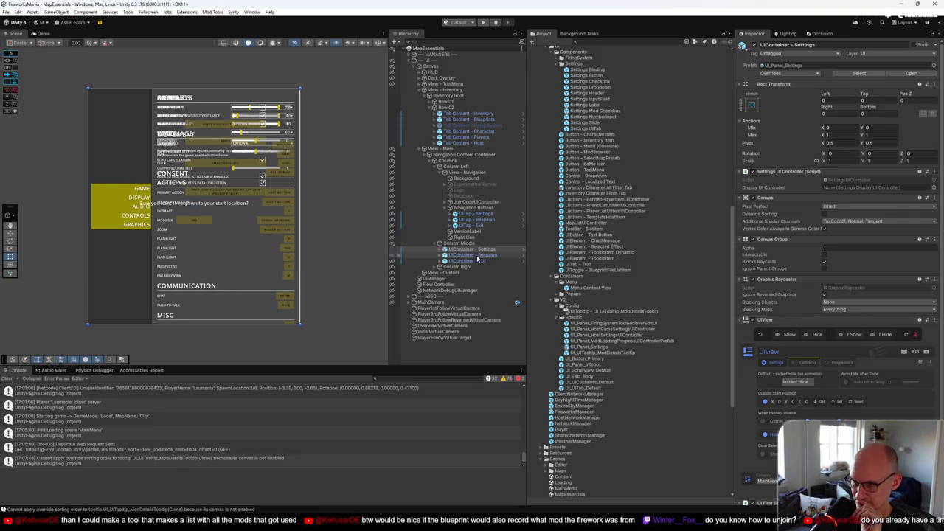
right_click(590, 283)
click(590, 288)
right_click(588, 287)
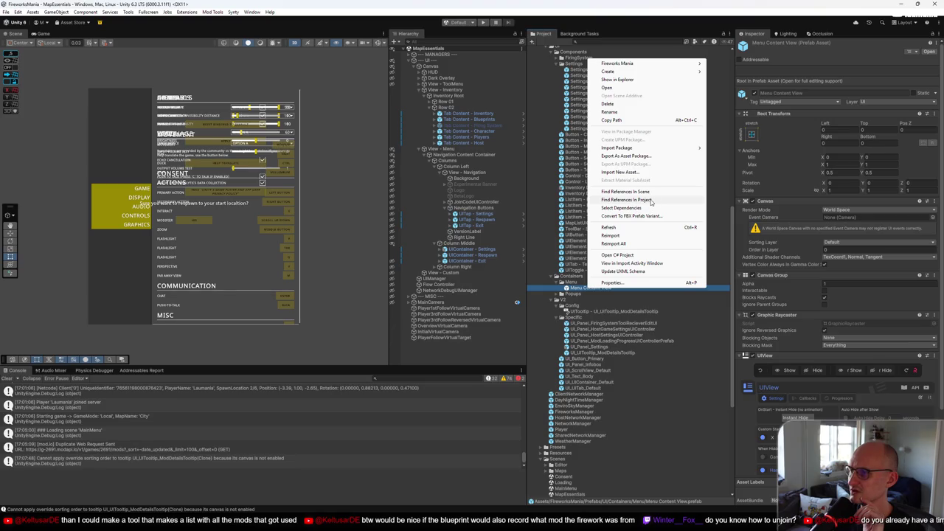
click(627, 200)
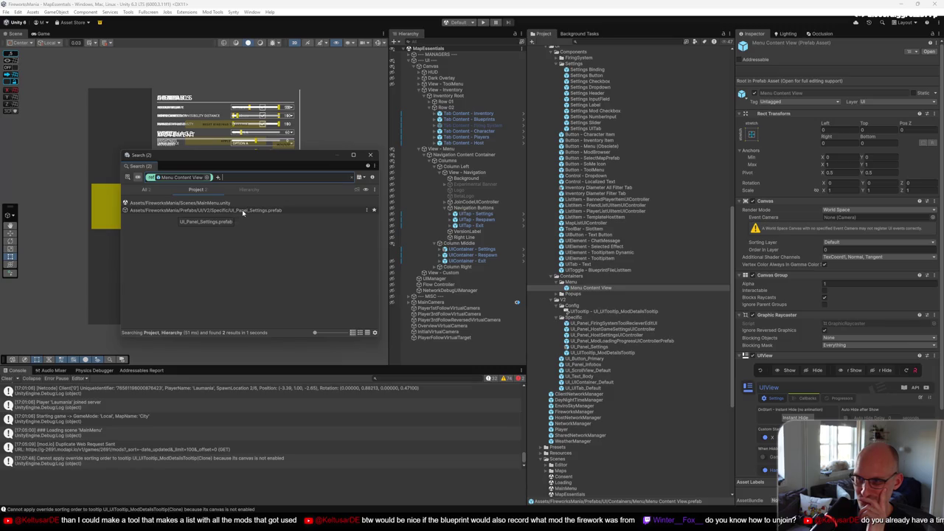
Open the UI_Panel_Settings reference result for prefab editing and select its root object
click(242, 210)
click(581, 348)
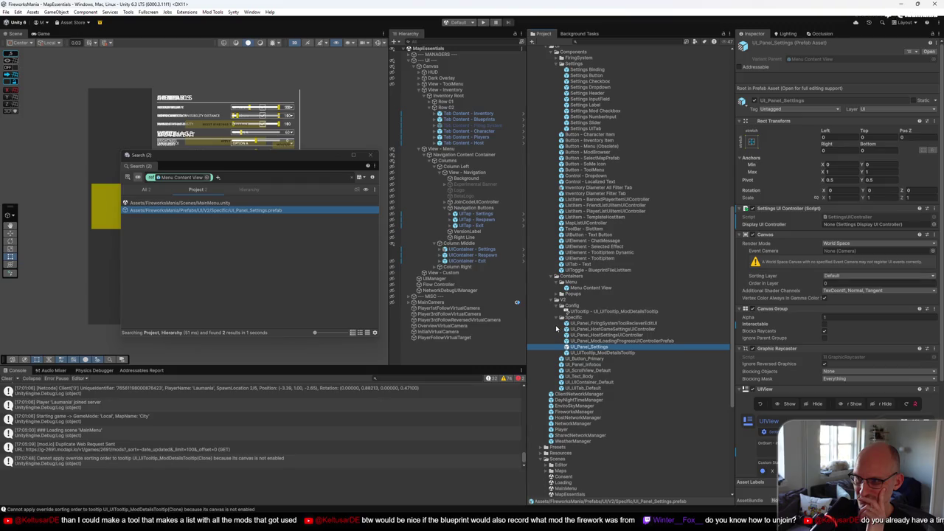
double_click(244, 210)
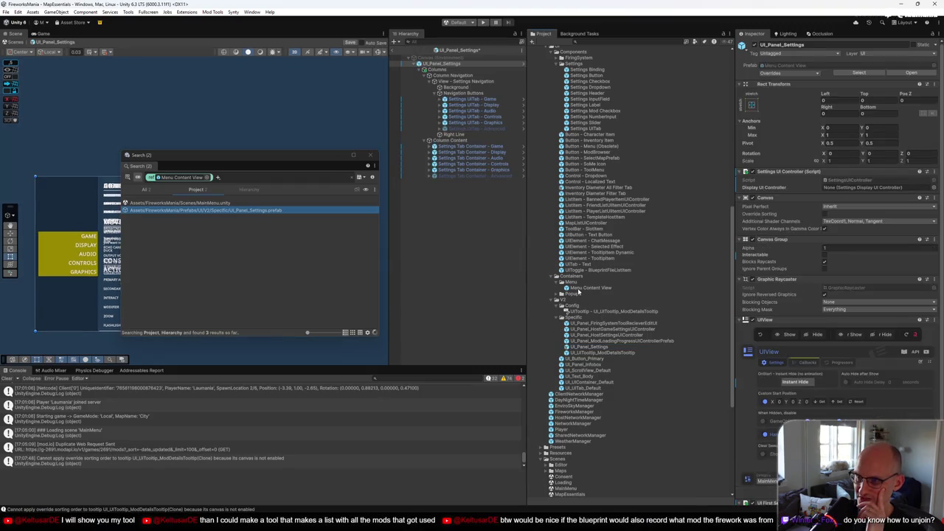
click(251, 190)
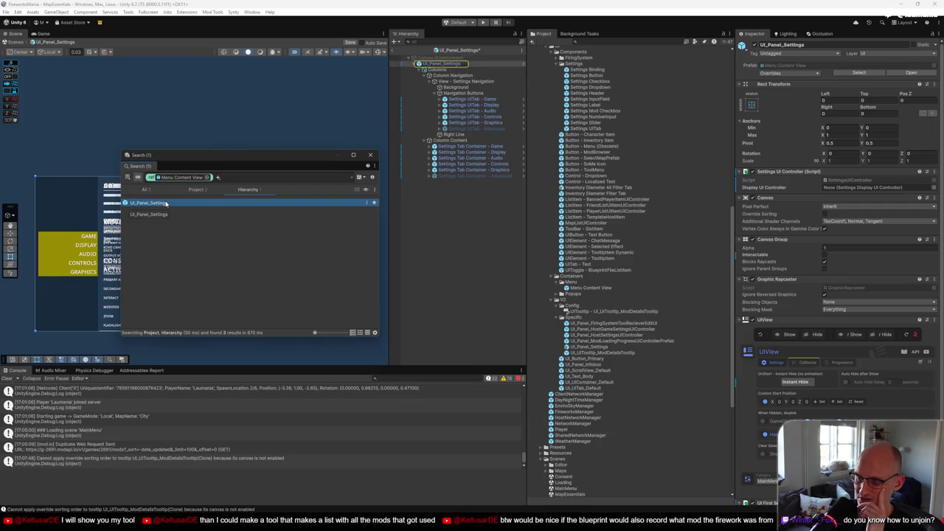
click(441, 64)
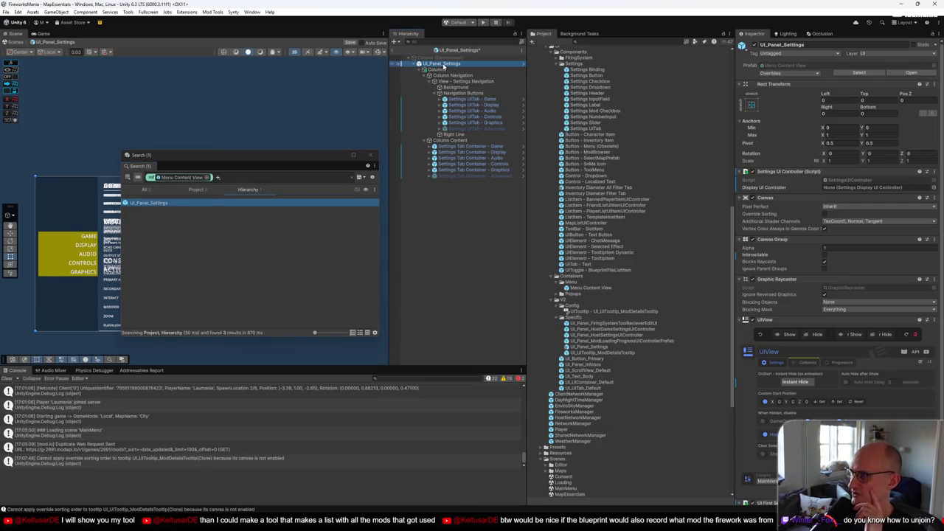
Inspect the Column Navigation and Settings UITab - Game objects in the Inspector
click(461, 76)
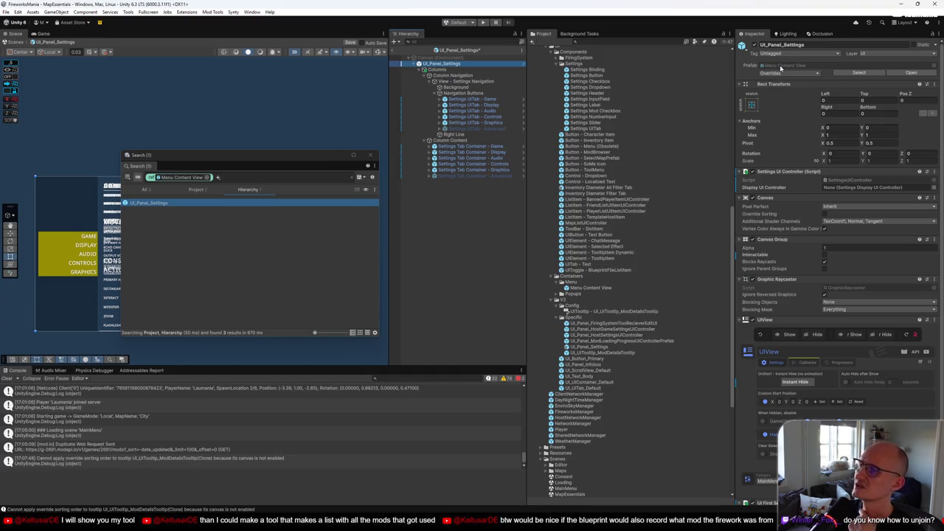
scroll(812, 232, down, 1)
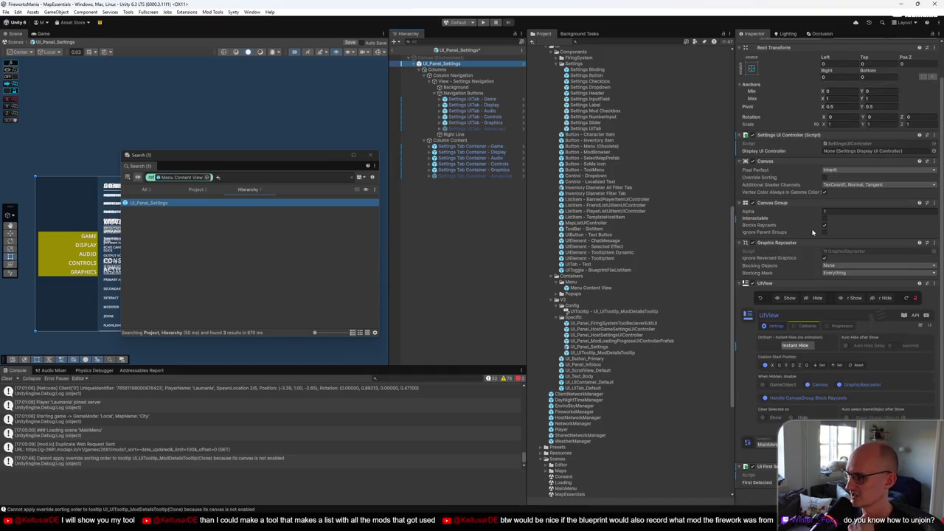
scroll(813, 232, up, 1)
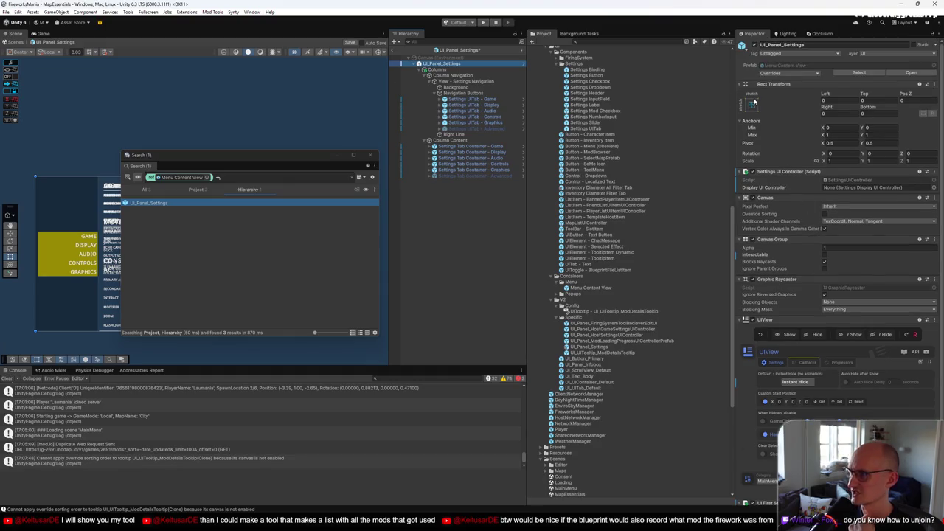
click(462, 99)
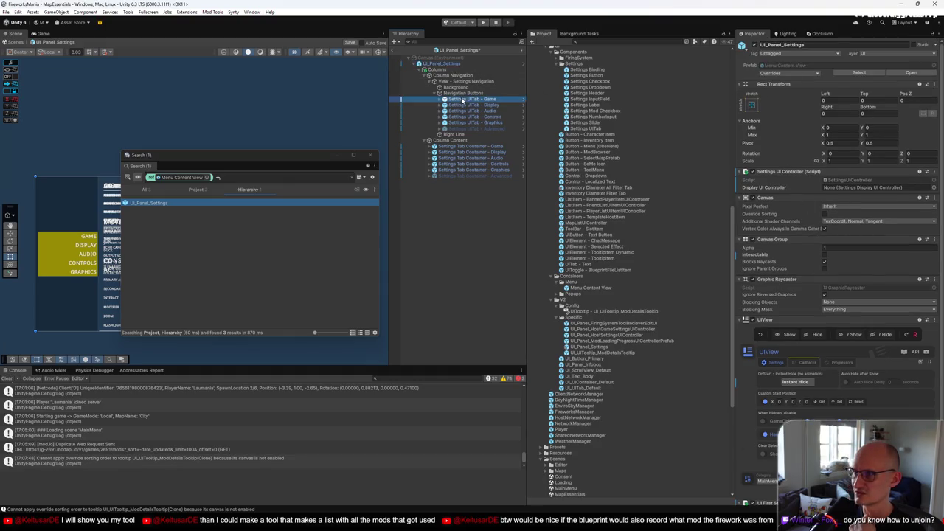
right_click(448, 65)
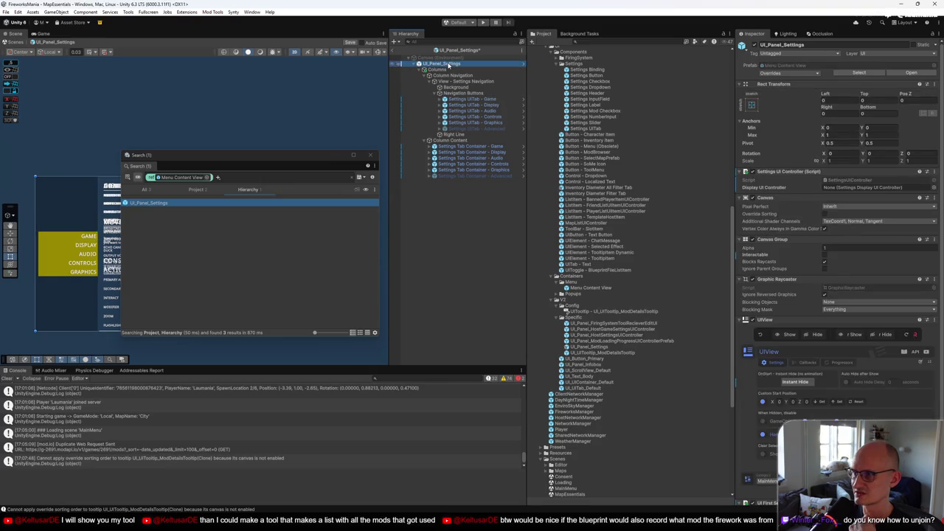
Unpack UI_Panel_Settings from its prefab with Prefab > Unpack
mouse_move(489, 187)
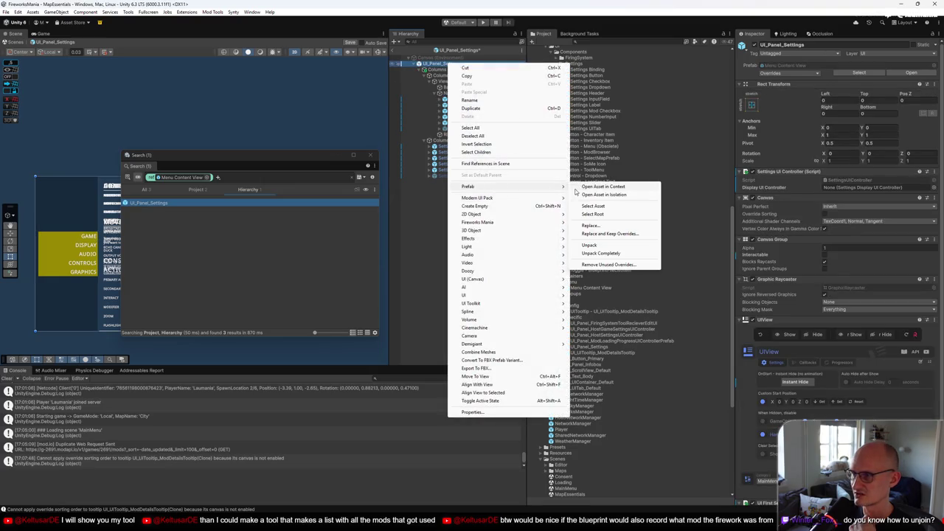
click(602, 246)
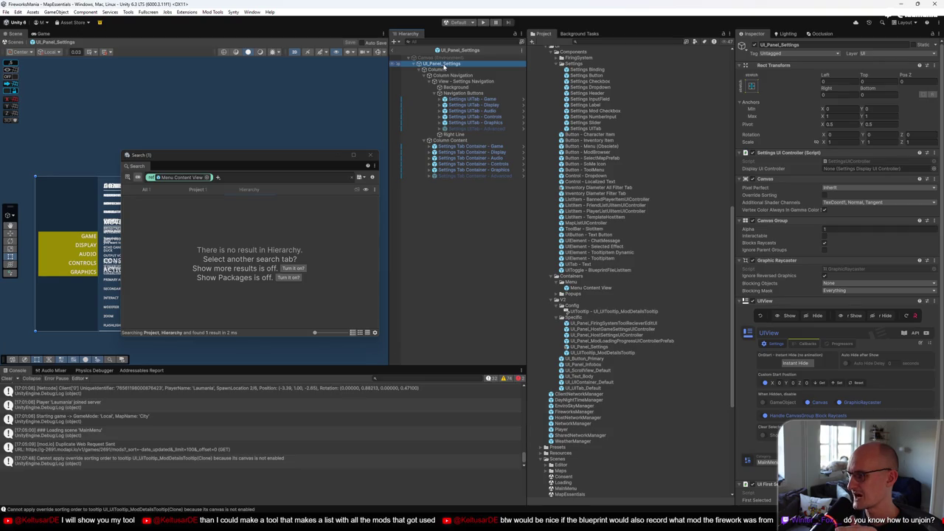
right_click(443, 65)
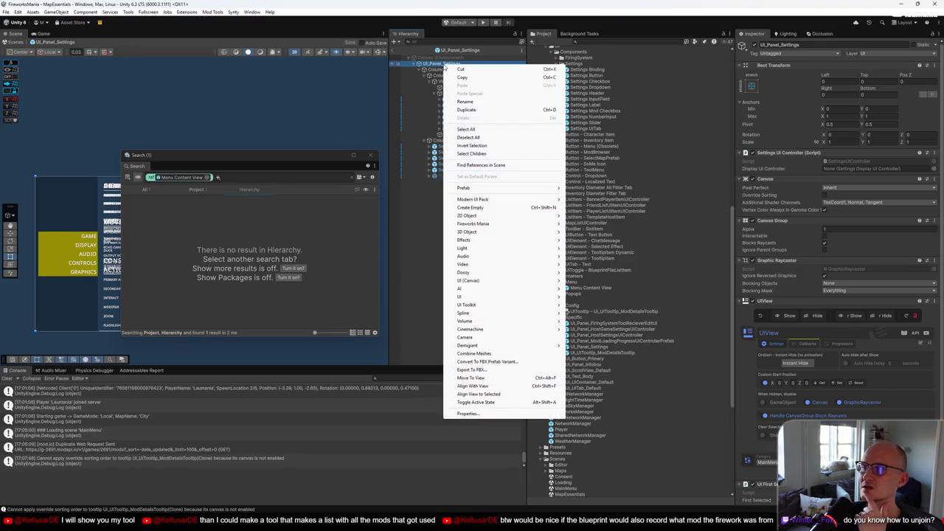
mouse_move(476, 189)
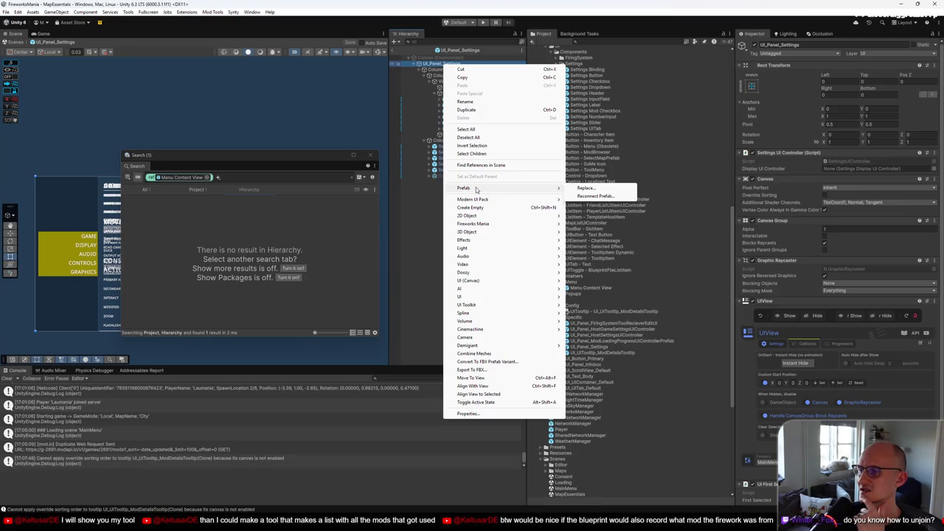
click(426, 205)
Review UI_Panel_Settings' UIView show and hide callbacks in the Inspector
click(455, 64)
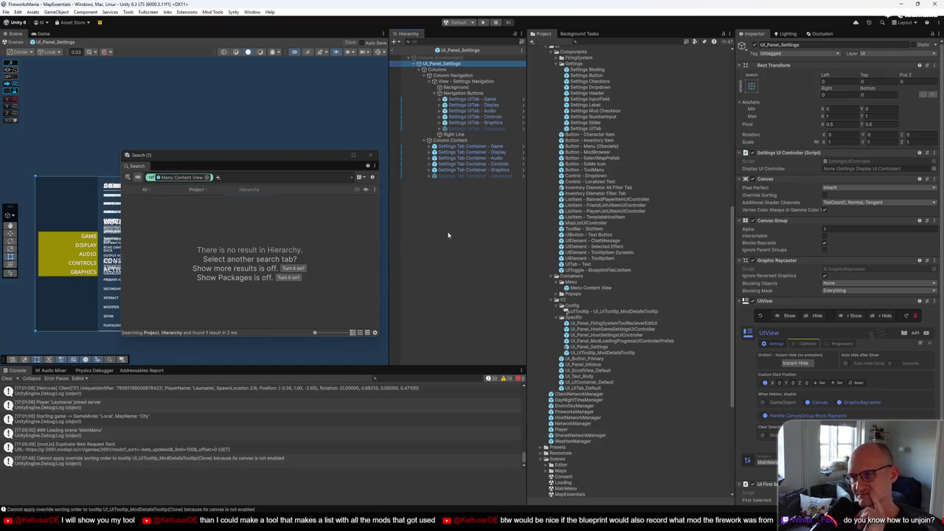
click(448, 65)
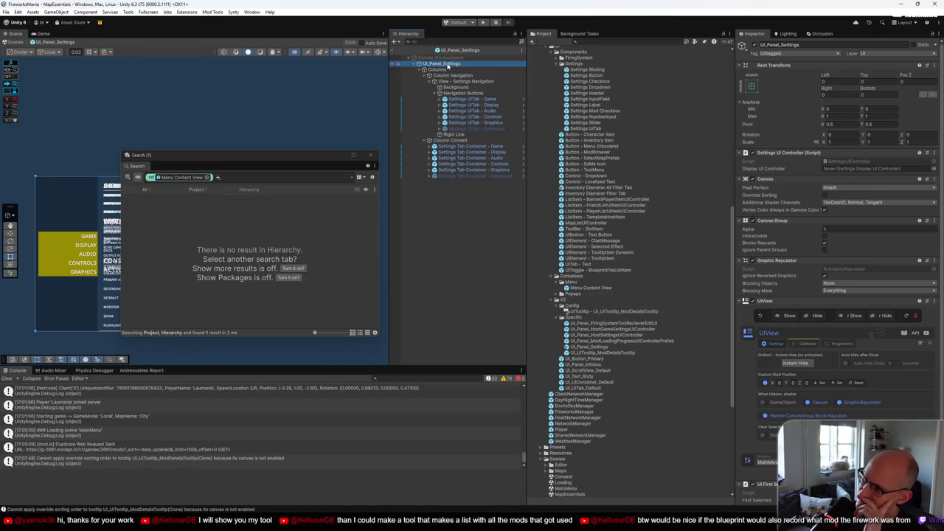
click(815, 344)
scroll(816, 345, down, 3)
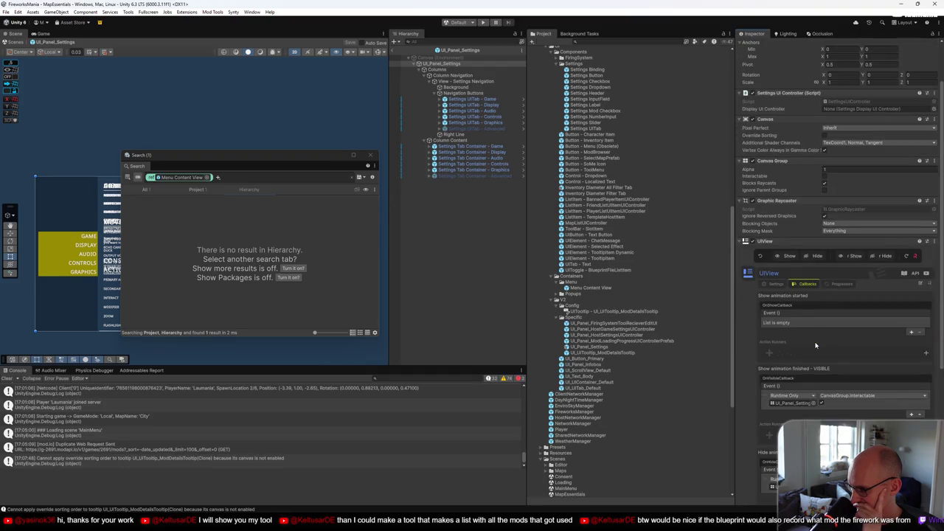
scroll(815, 345, up, 3)
click(461, 64)
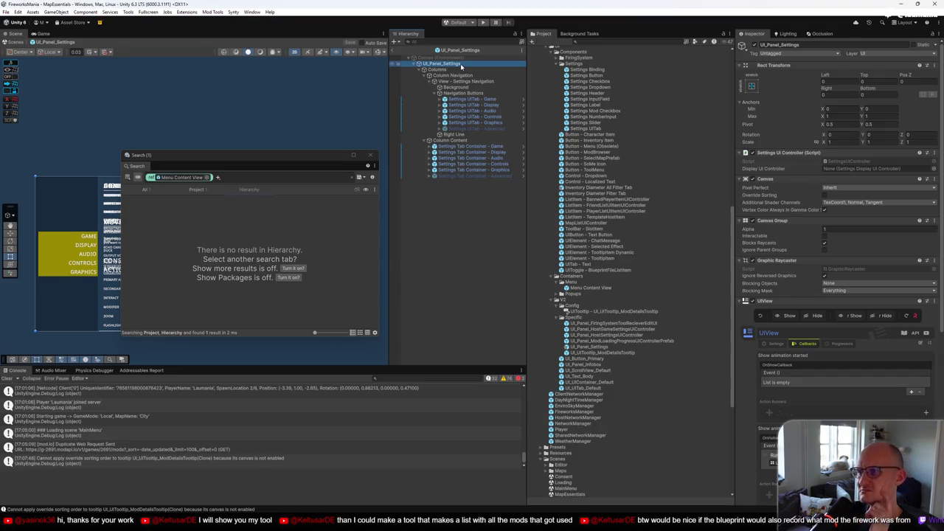
Undo the unpack with Ctrl+Z, check Columns, and bring back the UI_Panel_Settings search results
right_click(461, 64)
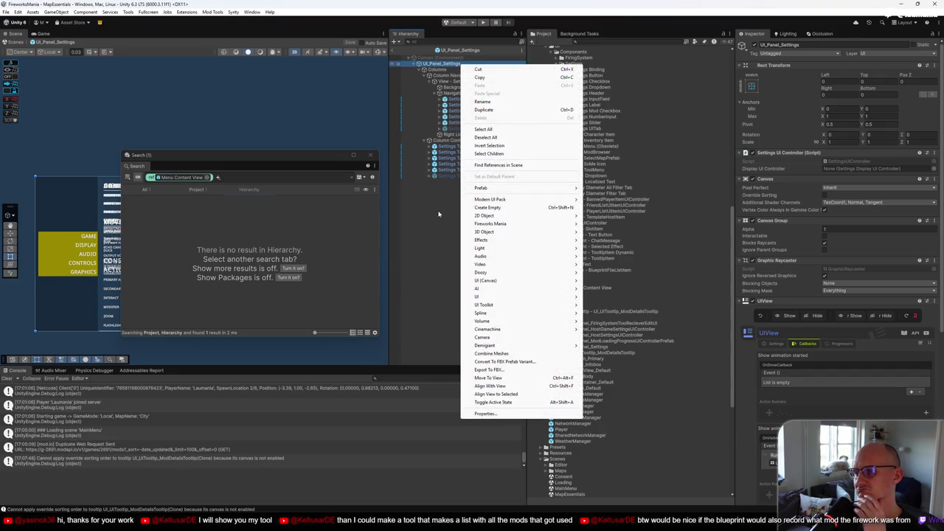
click(438, 213)
key(ctrl+z)
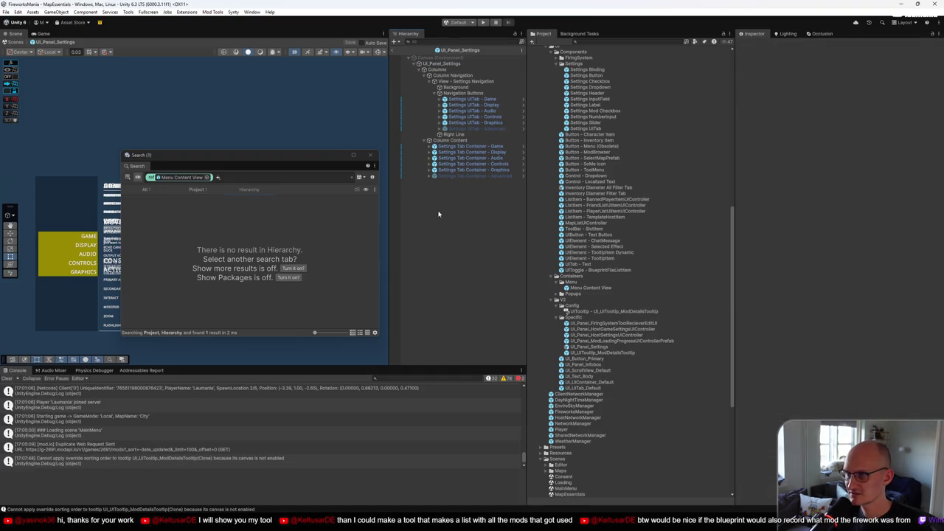
key(Down)
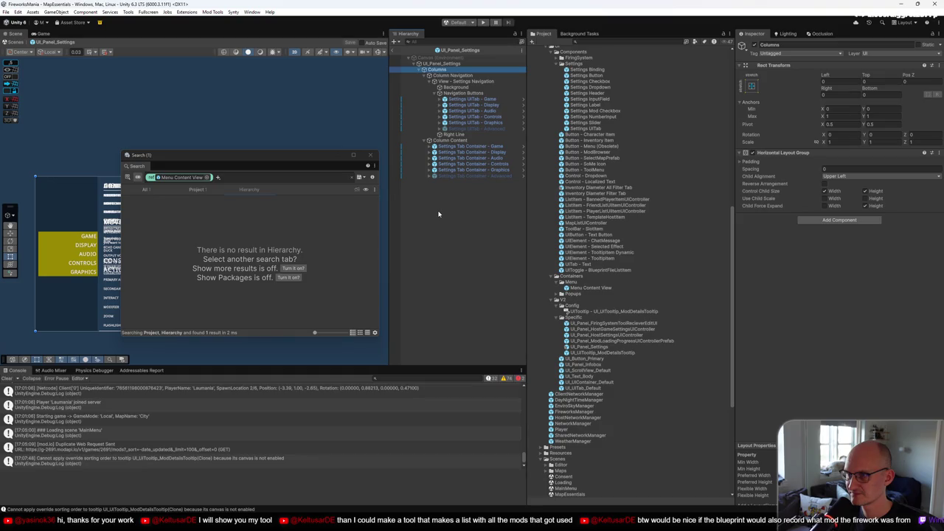
key(Up)
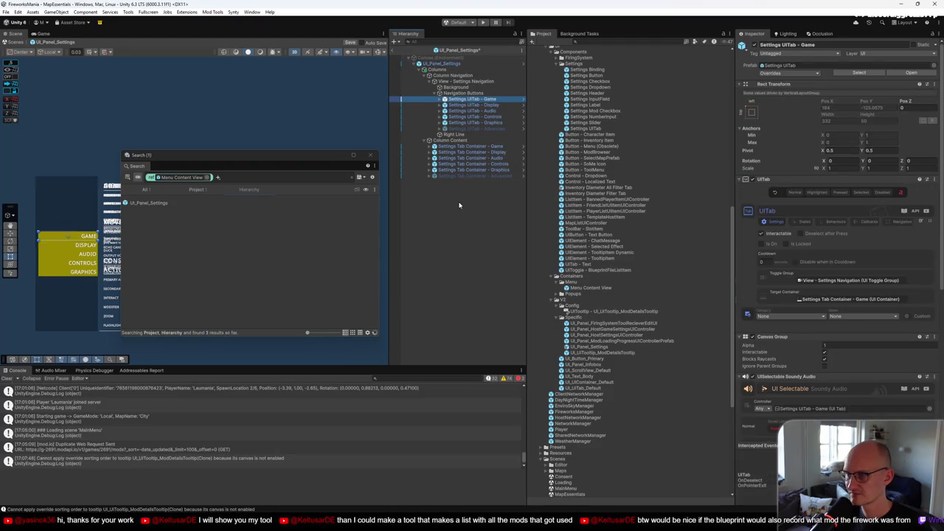
click(470, 198)
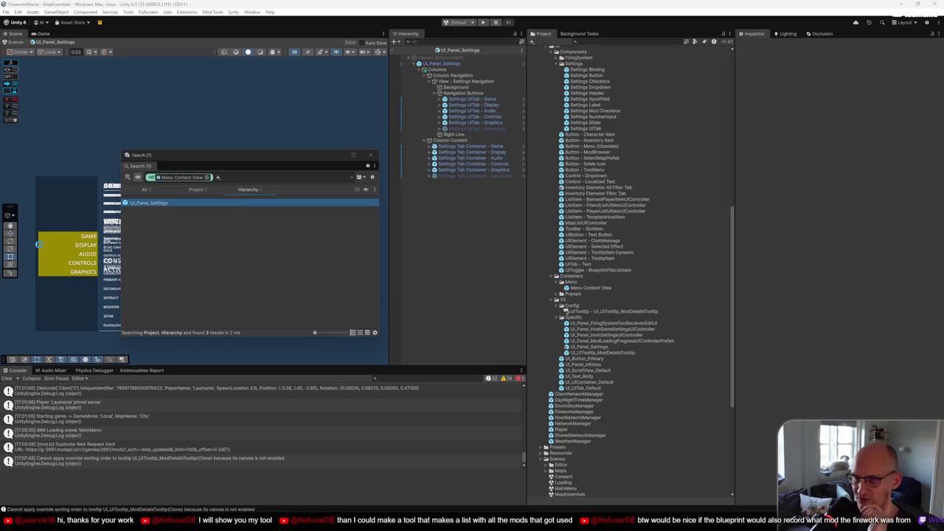
Try replacing UI_Panel_Settings with UI_UIContainer_Default keeping overrides, then read the InvalidOperationException
click(457, 65)
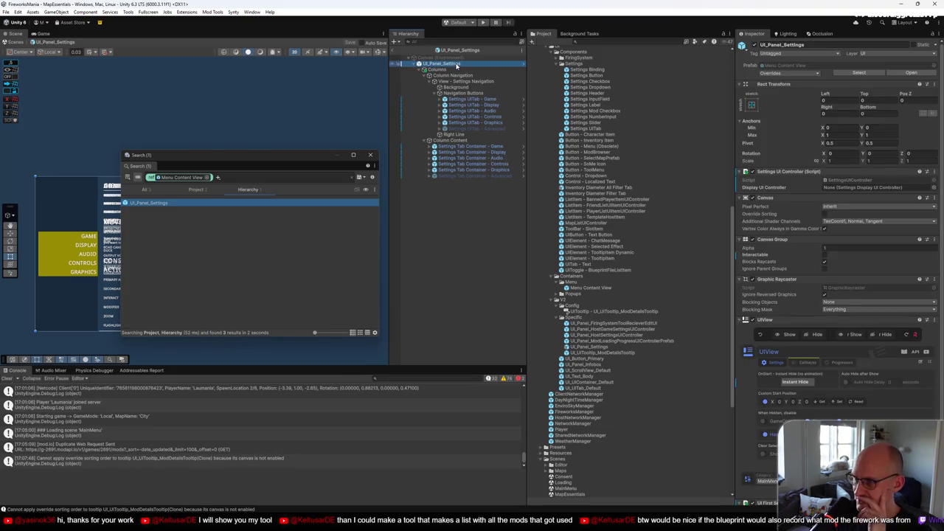
right_click(456, 65)
mouse_move(516, 189)
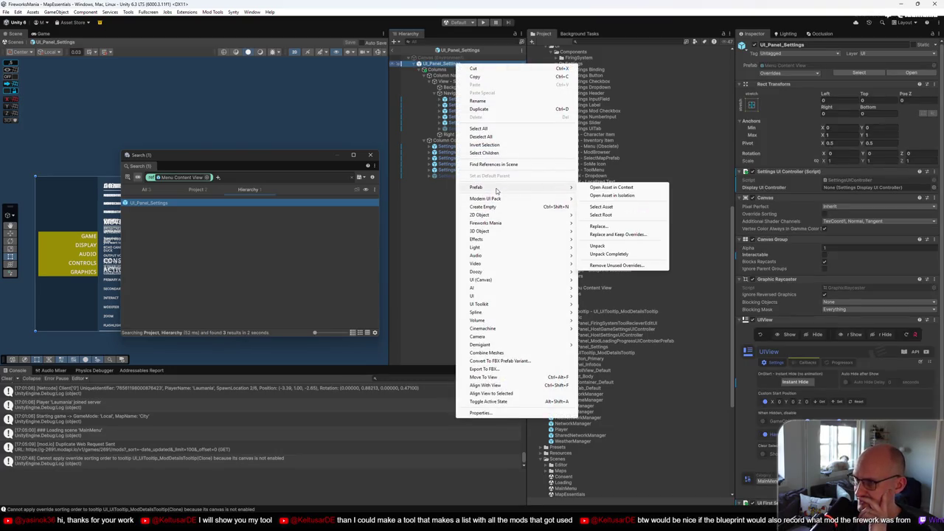
click(613, 235)
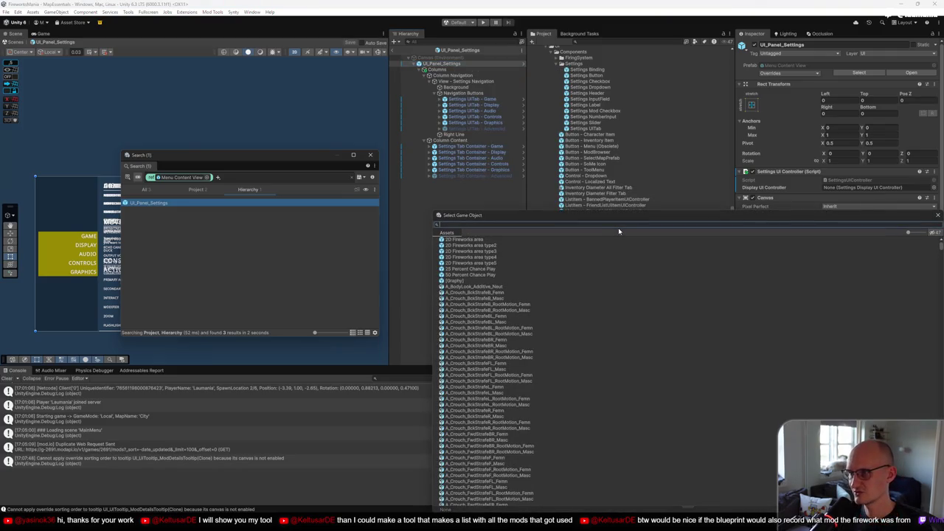
text(UIConta)
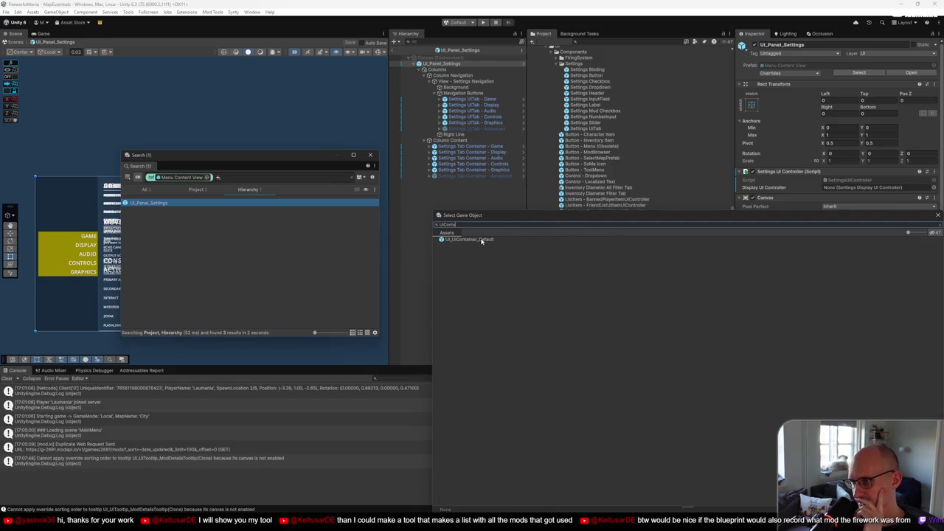
double_click(472, 240)
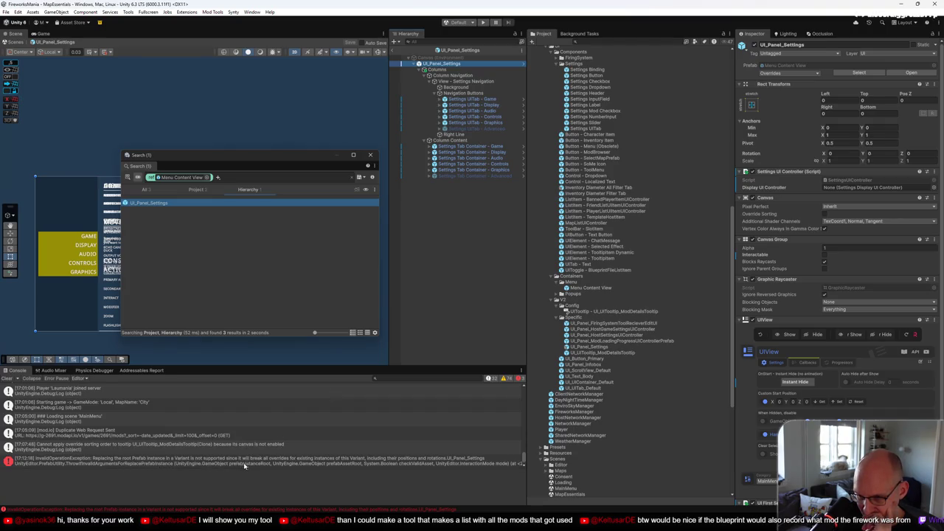
click(367, 460)
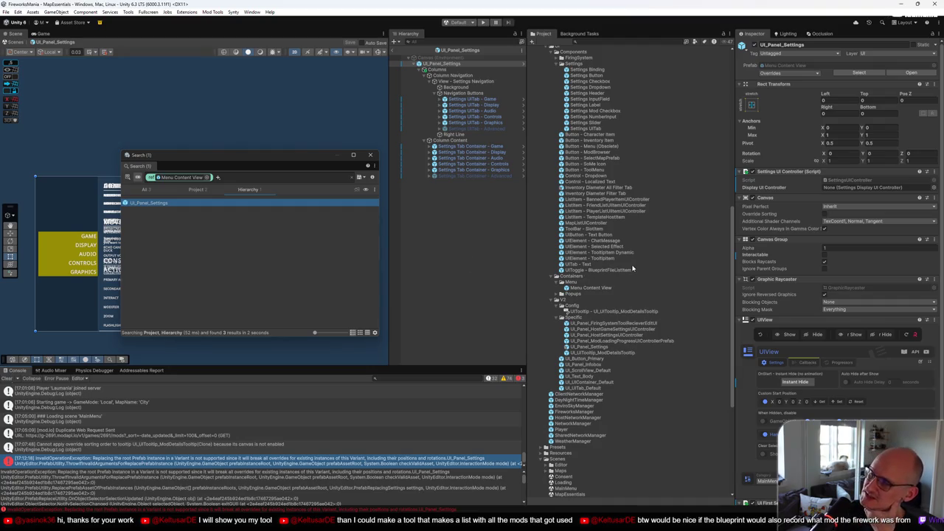
scroll(765, 274, down, 2)
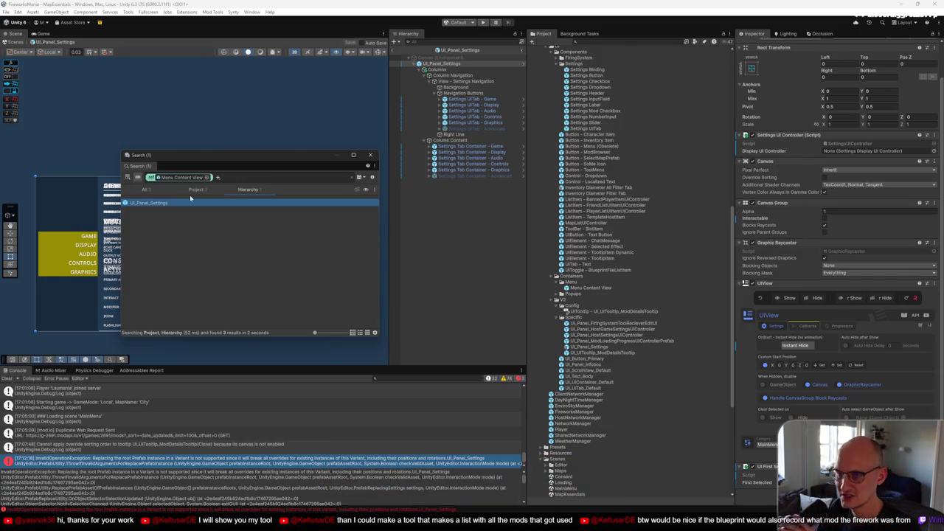
Reselect UI_Panel_Settings, check its Prefab submenu, and exit Prefab mode back to MapEssentials
click(472, 70)
click(449, 65)
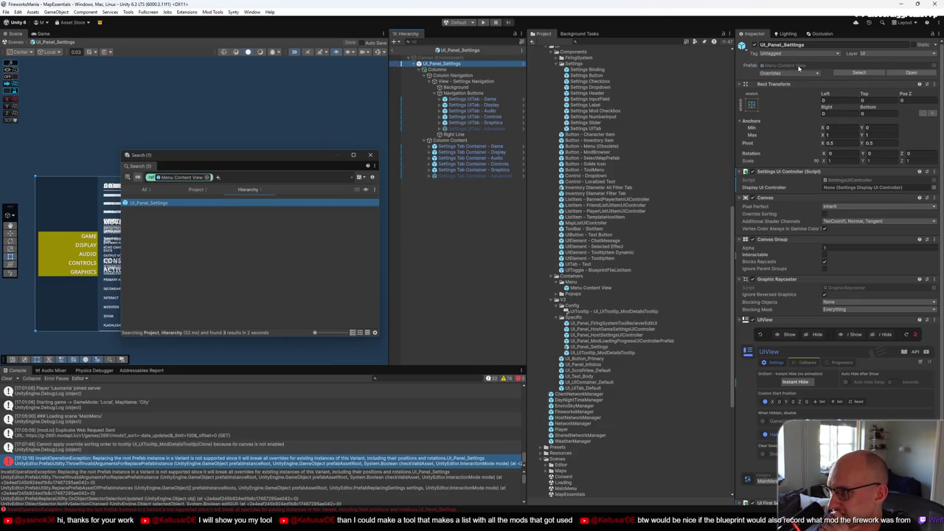
right_click(453, 66)
mouse_move(531, 188)
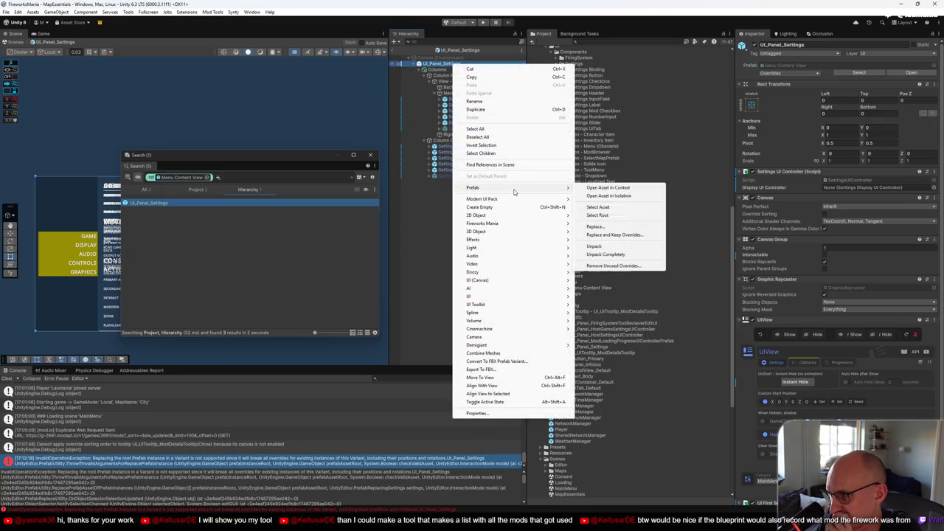
click(609, 246)
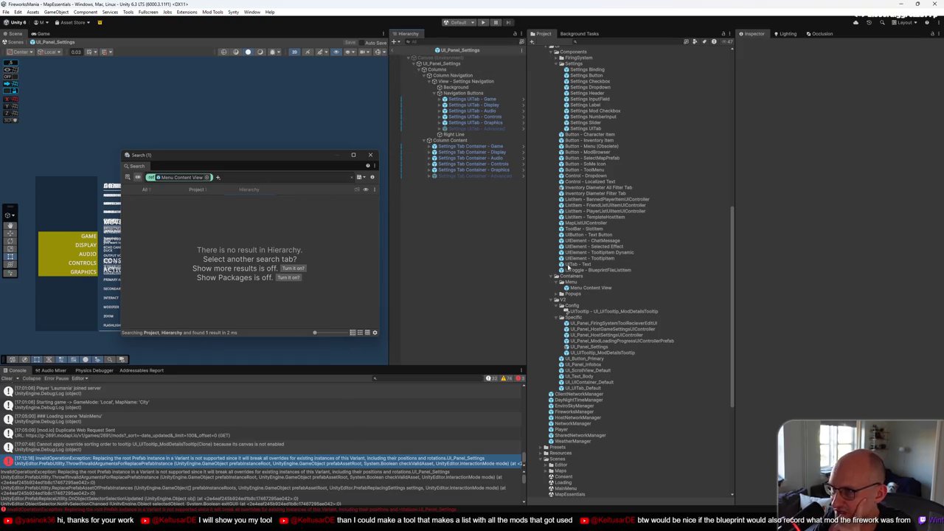
click(397, 49)
Open the MainMenu.unity scene from the search results
click(213, 190)
click(231, 202)
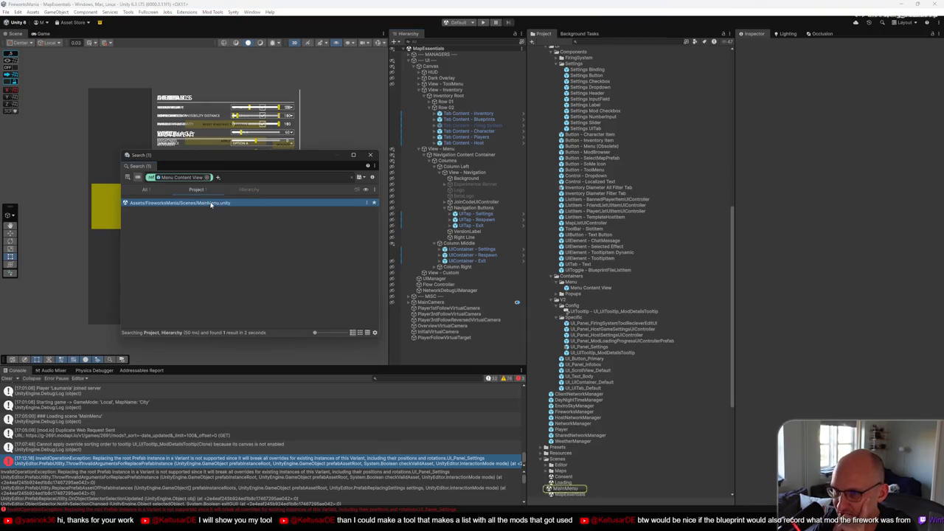
double_click(571, 489)
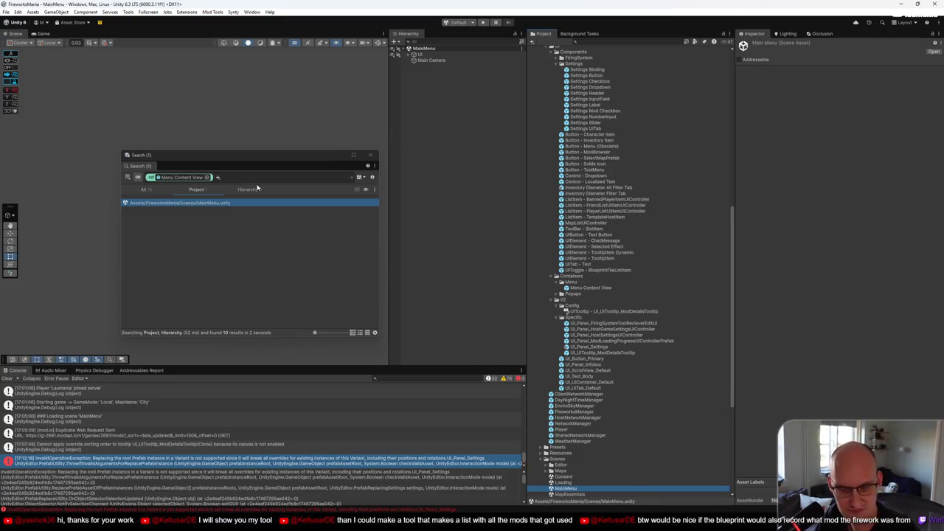
Locate and select View - Create Host among the scene's Menu Content View matches, then close the search
click(247, 190)
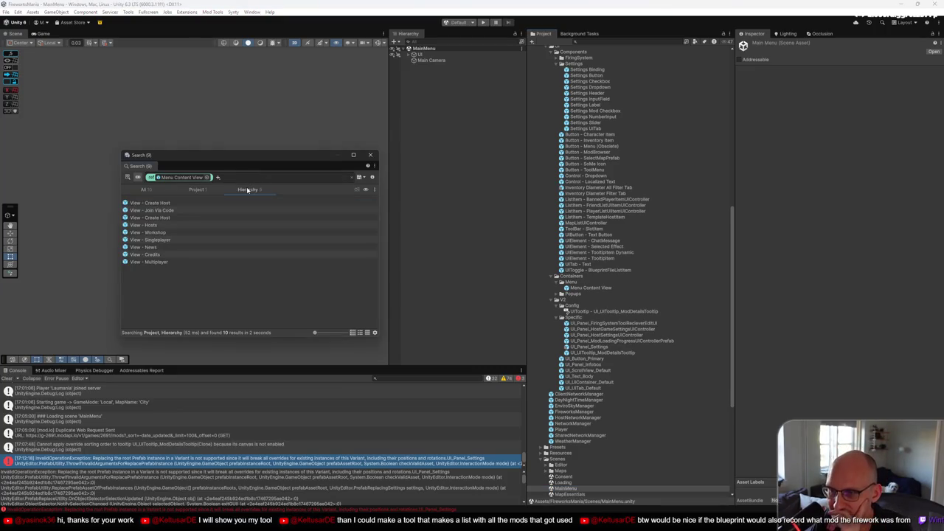
click(174, 203)
click(477, 114)
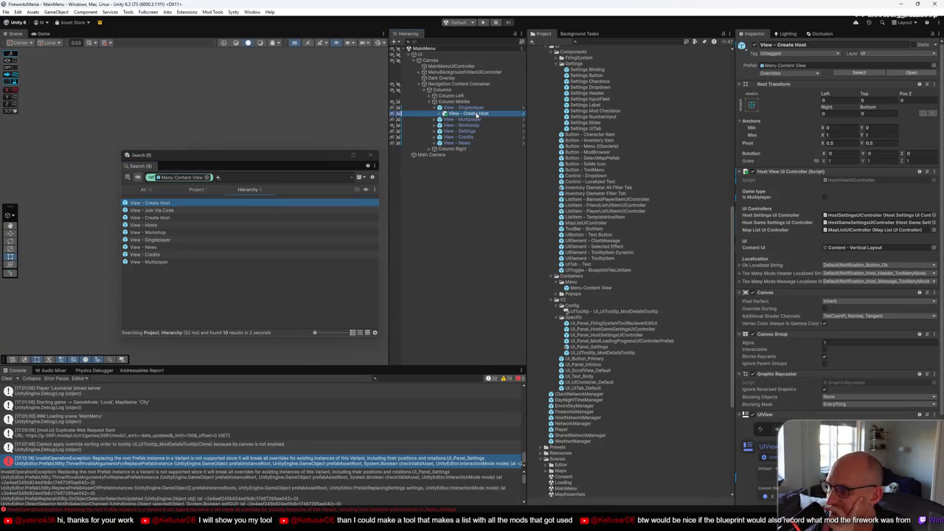
key(Up)
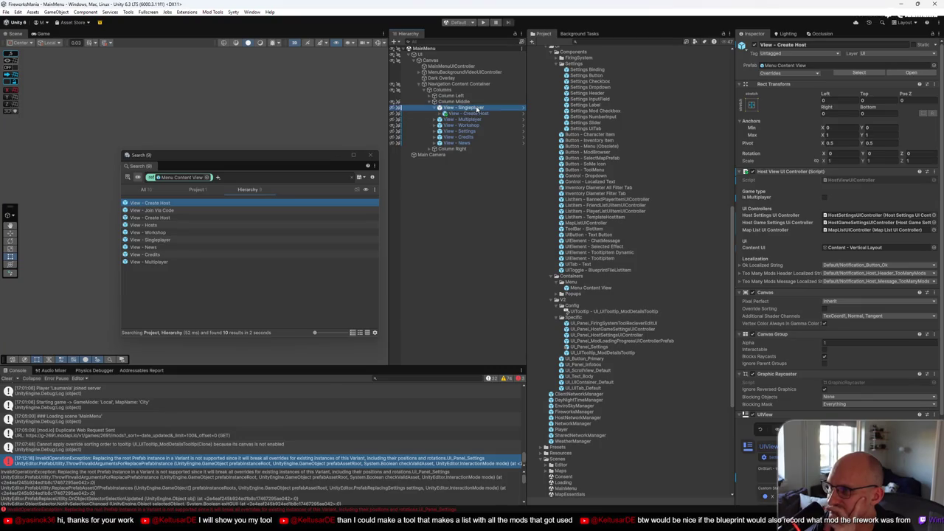
click(477, 114)
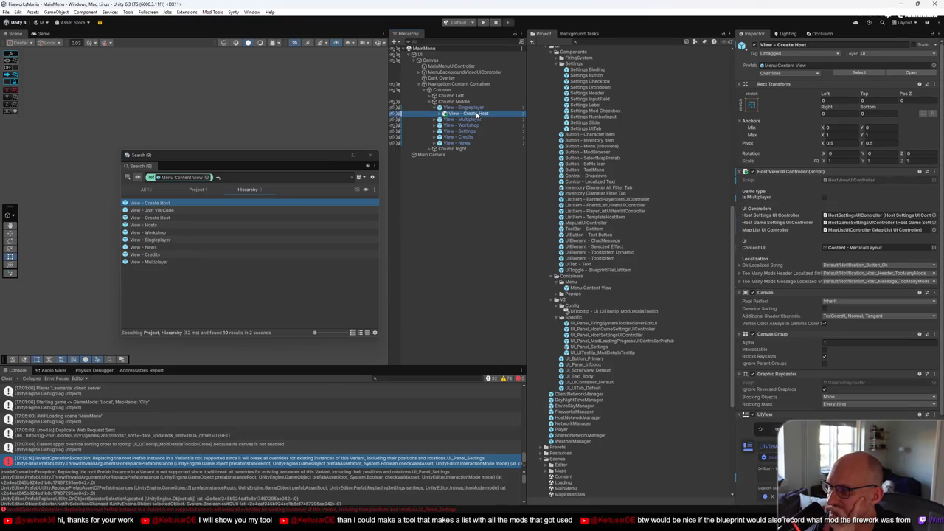
scroll(834, 290, down, 3)
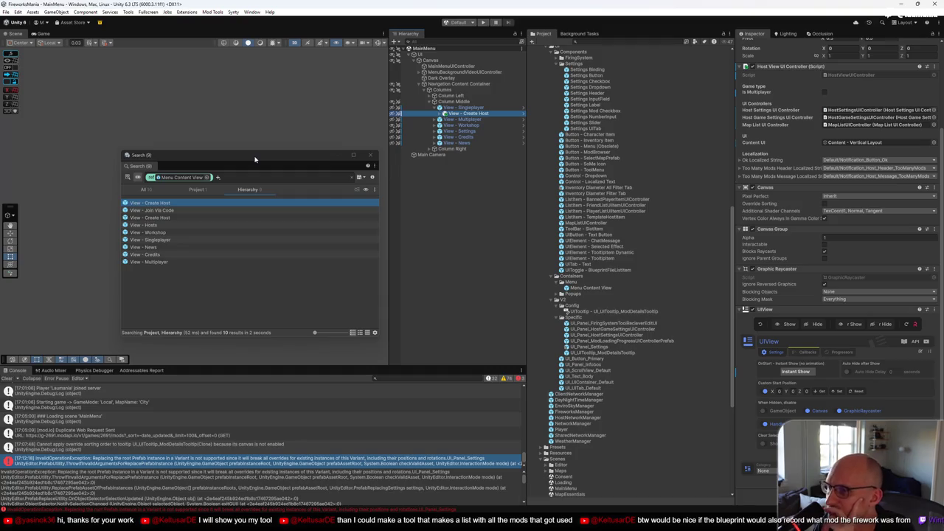
click(370, 156)
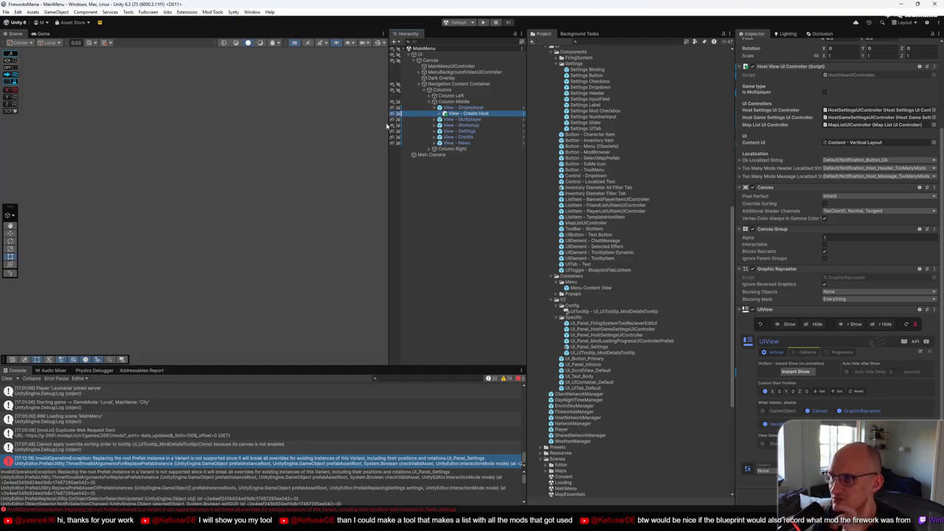
Frame the menu view, show View - Singleplayer and hide the Workshop mod browser overlay
key(f)
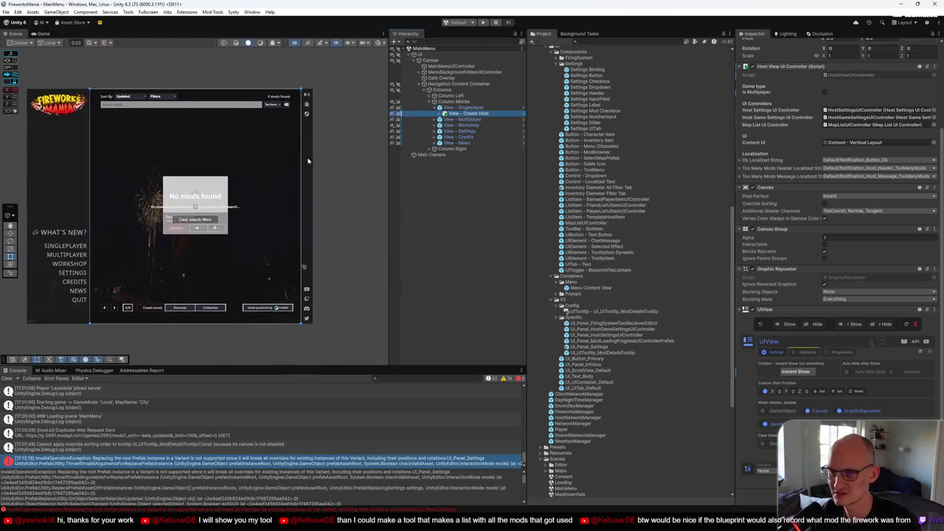
click(393, 108)
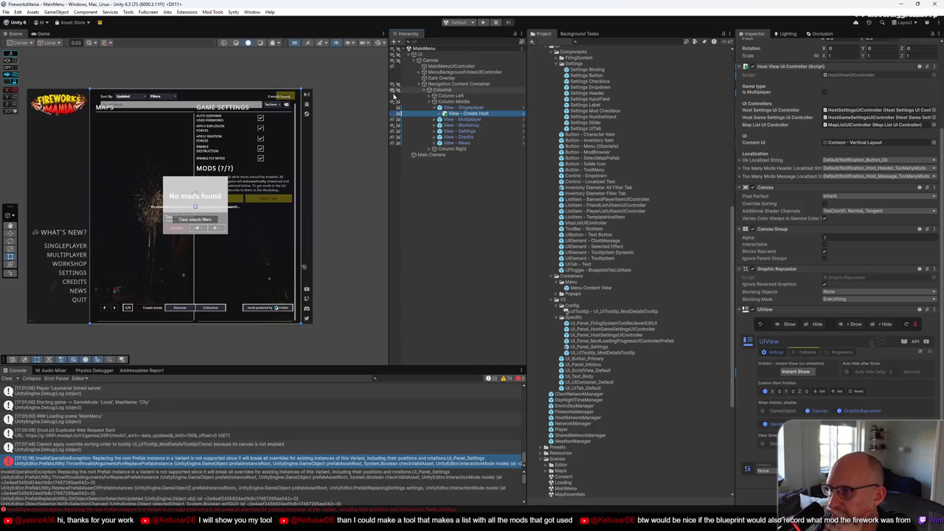
click(393, 125)
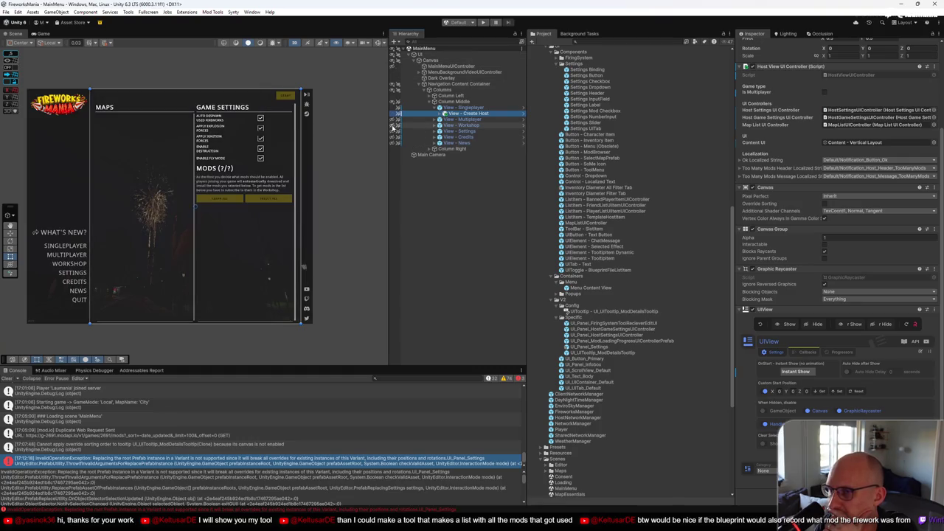
Compare View - Singleplayer with View - Create Host, then place Create Host under Singleplayer
click(457, 108)
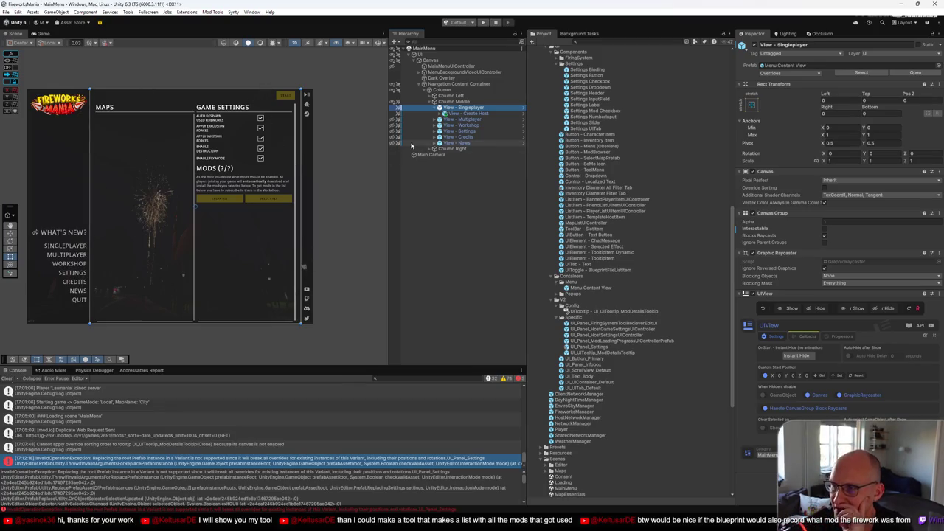
click(466, 114)
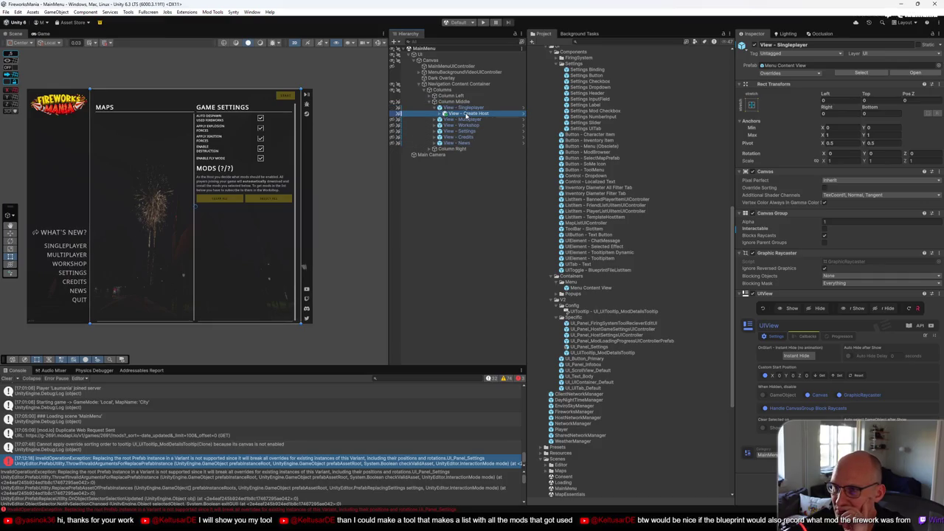
click(464, 107)
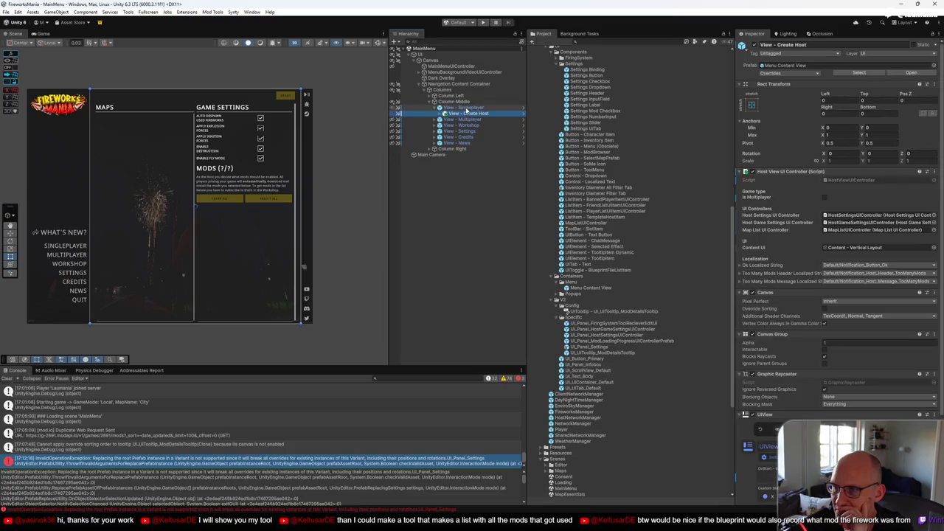
click(466, 114)
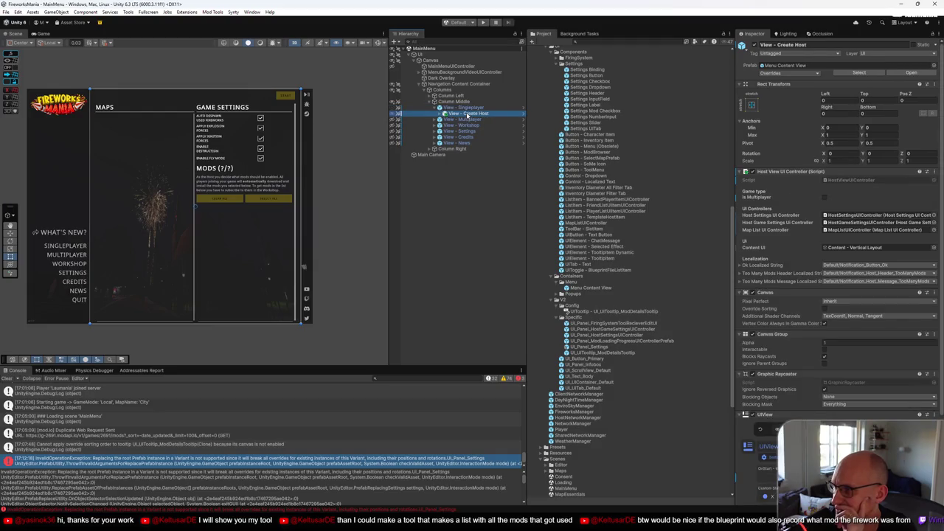
click(468, 109)
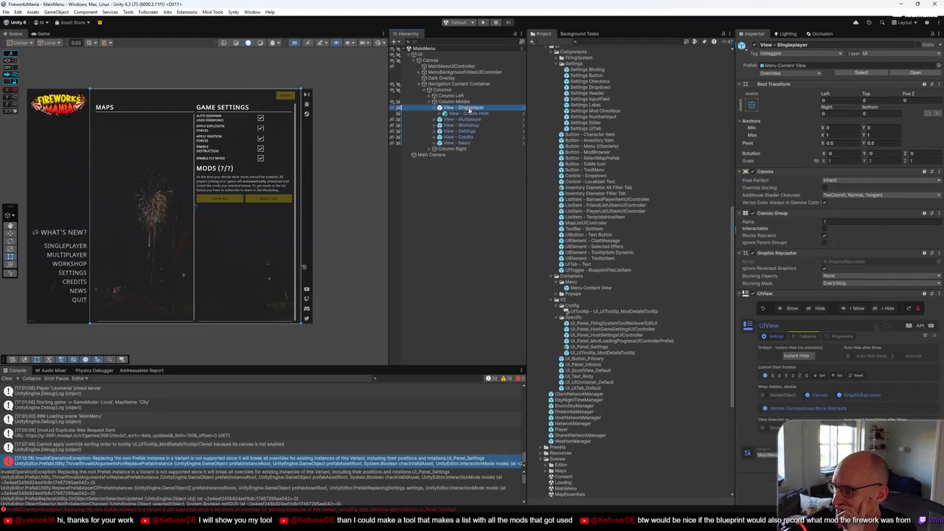
click(469, 114)
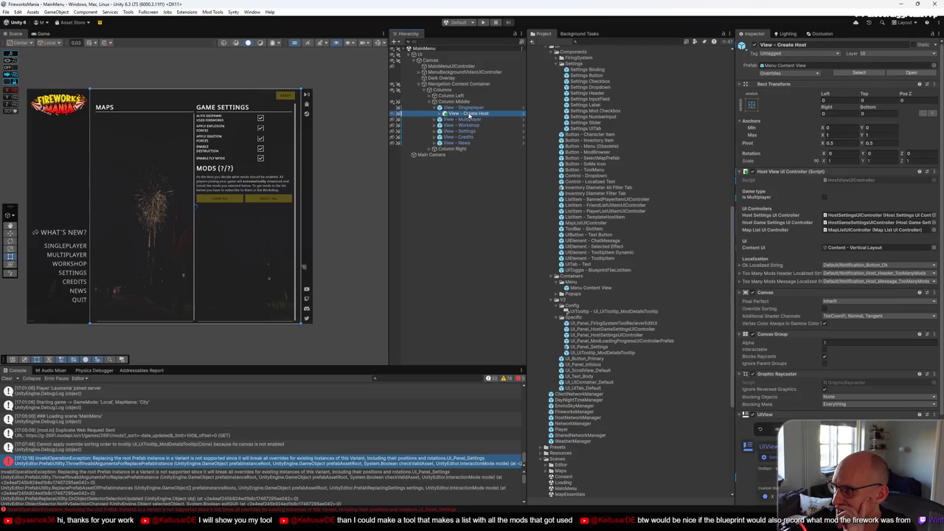
click(466, 108)
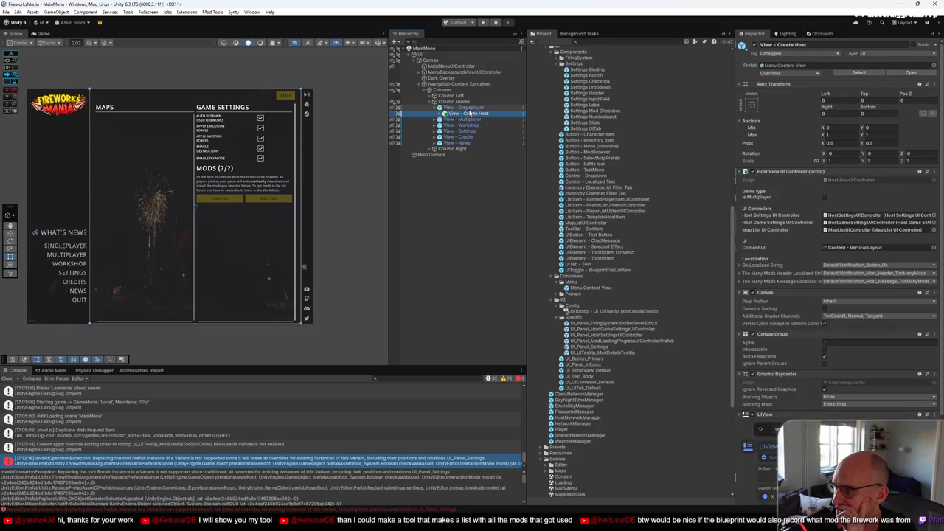
click(785, 66)
click(469, 114)
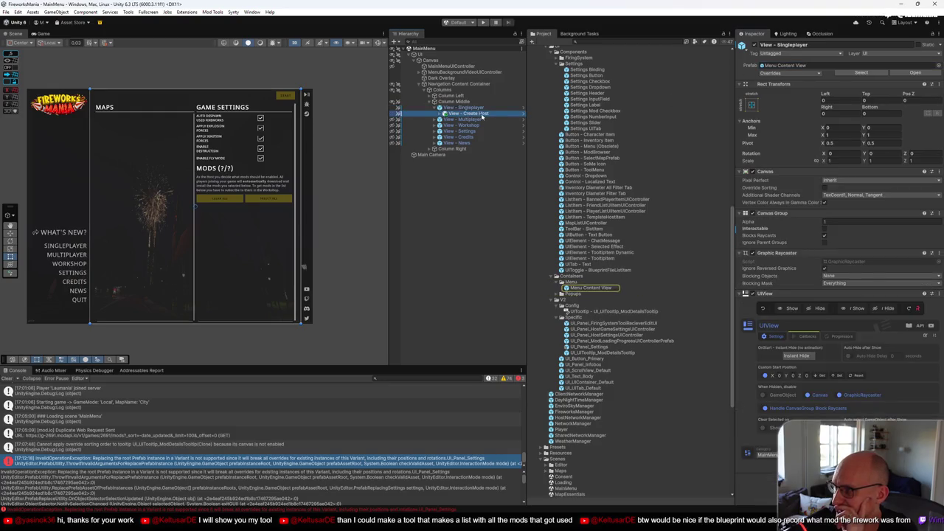
click(798, 66)
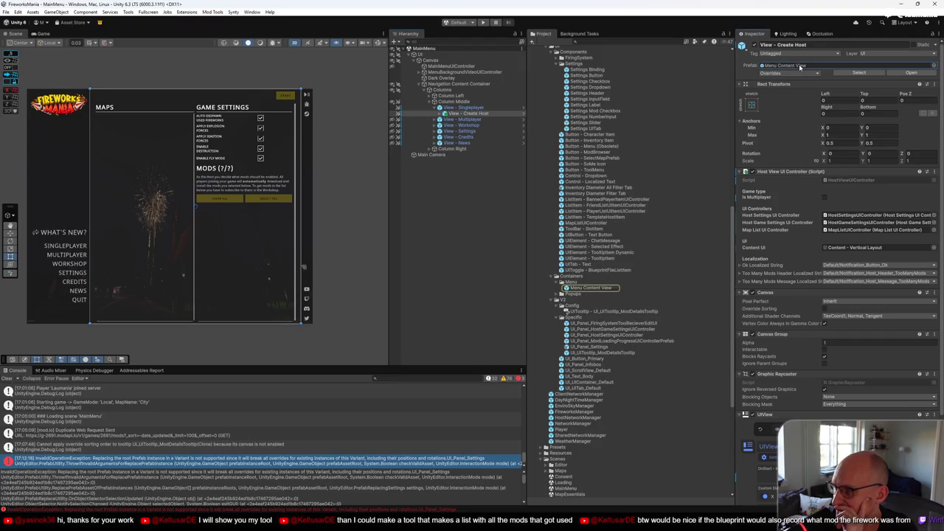
drag(468, 114, 472, 110)
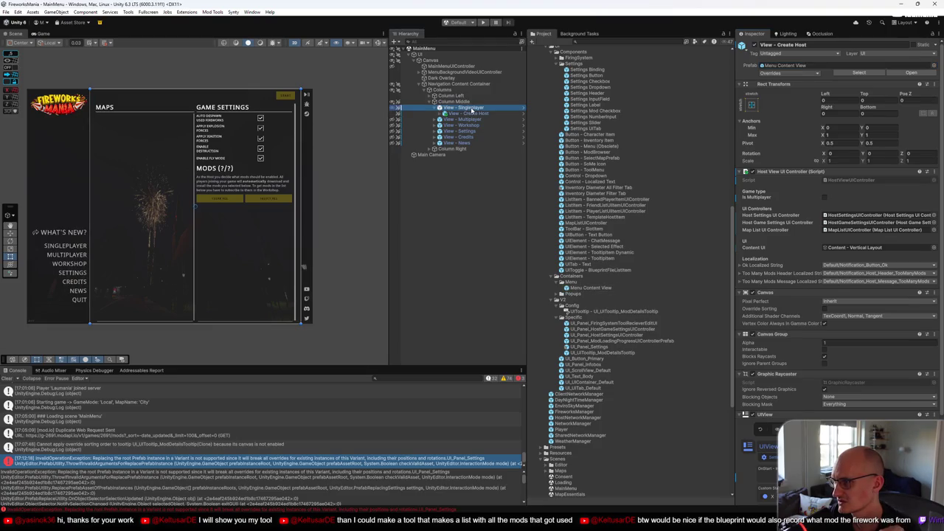
click(472, 109)
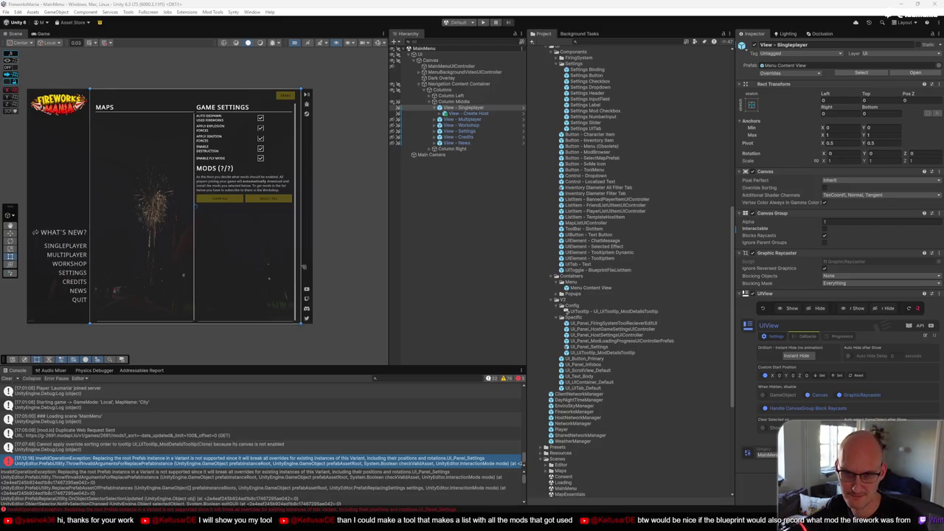
click(463, 108)
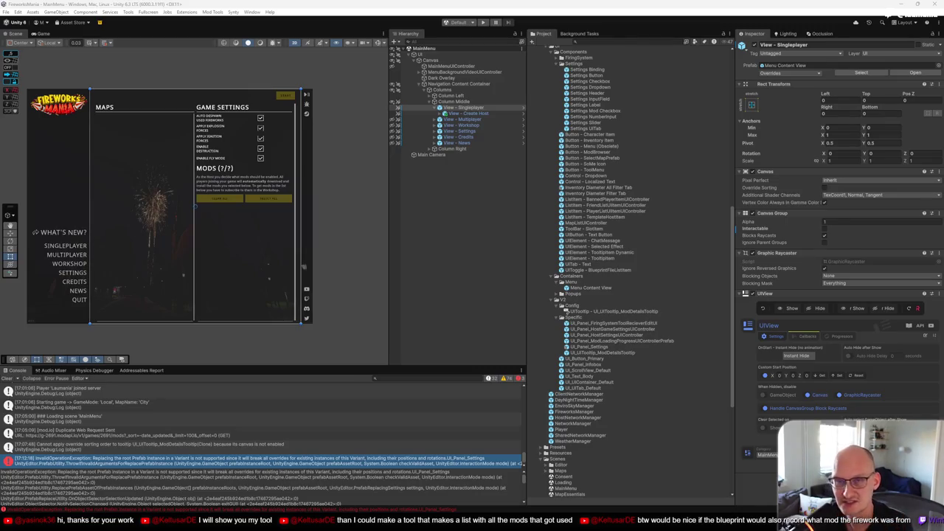
click(463, 108)
key(alt+Tab)
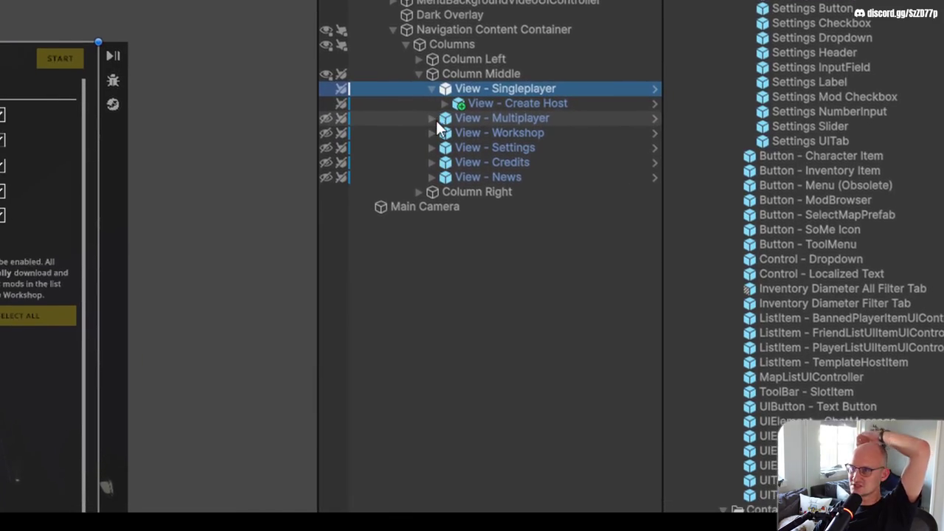
Expand View - Multiplayer and look through its Hosts, Join Via Code and Create Host views
click(445, 123)
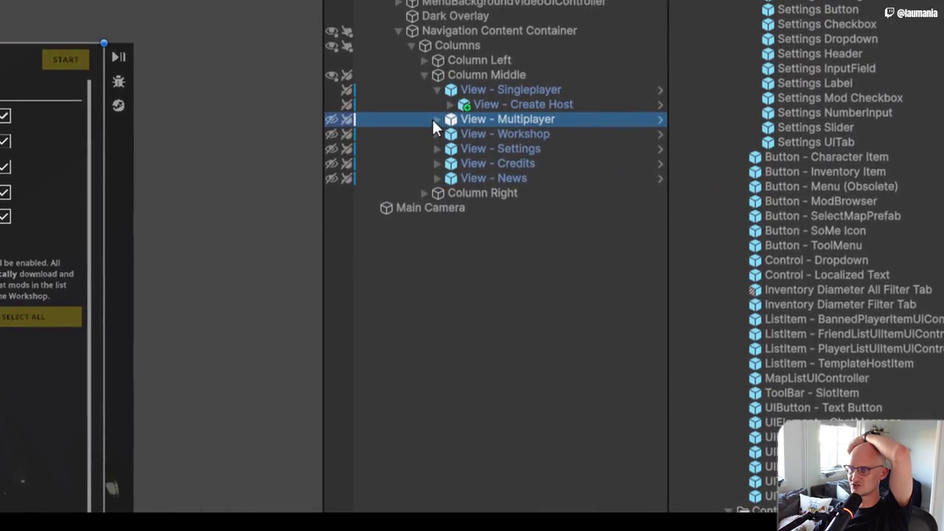
click(435, 118)
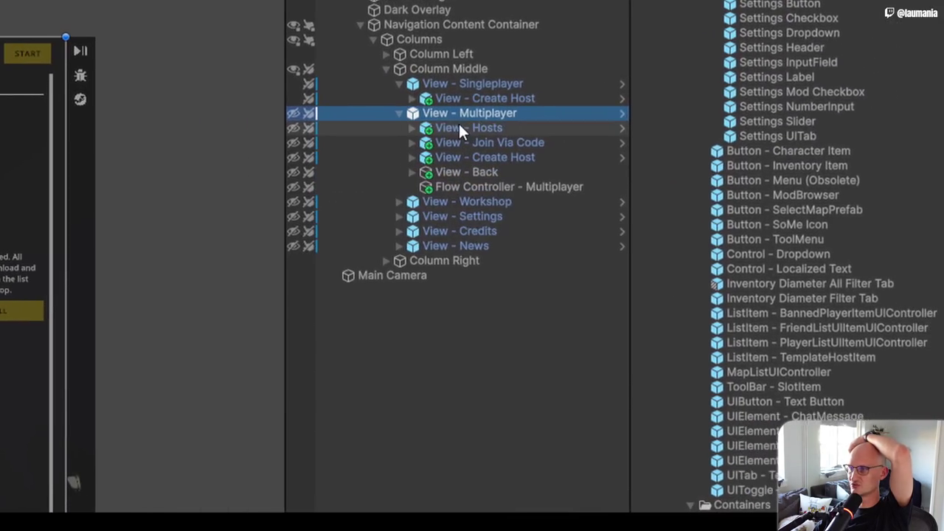
click(459, 126)
click(461, 133)
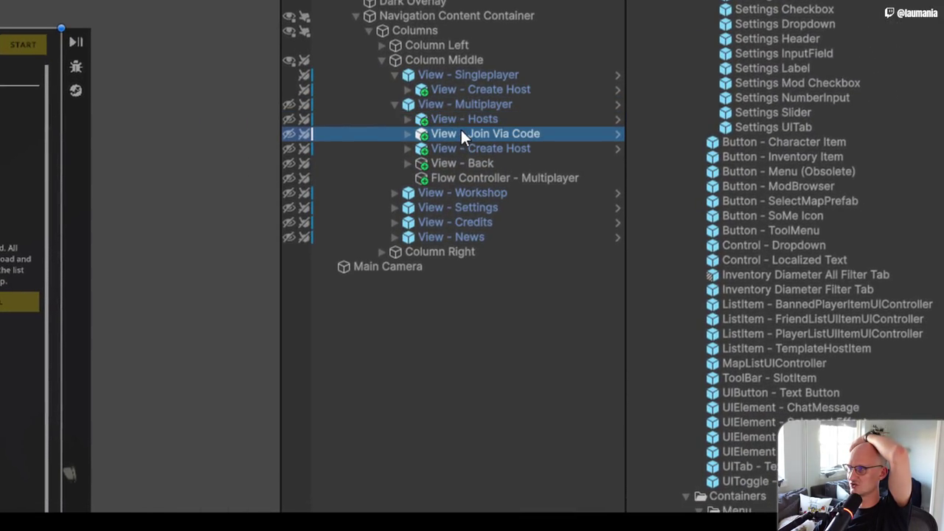
click(463, 144)
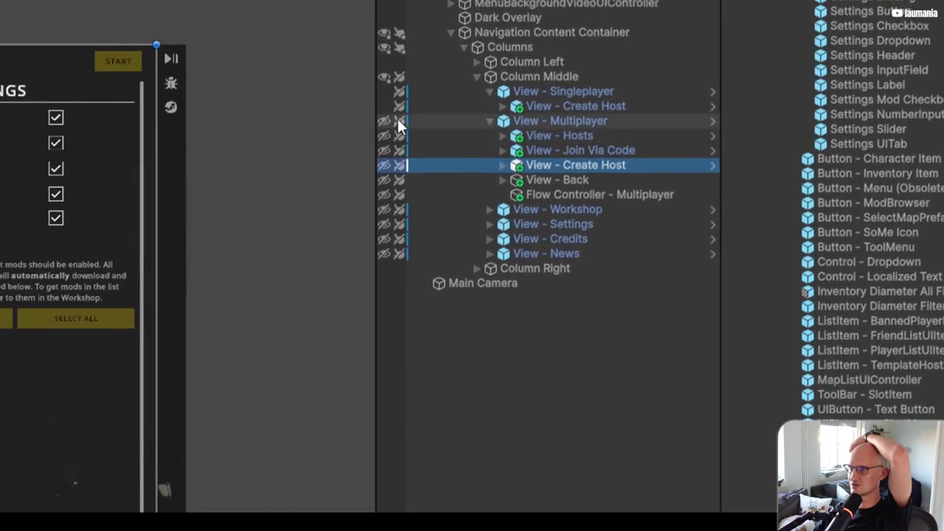
Hide the Singleplayer view, show the Multiplayer view, and select View - Hosts
click(393, 106)
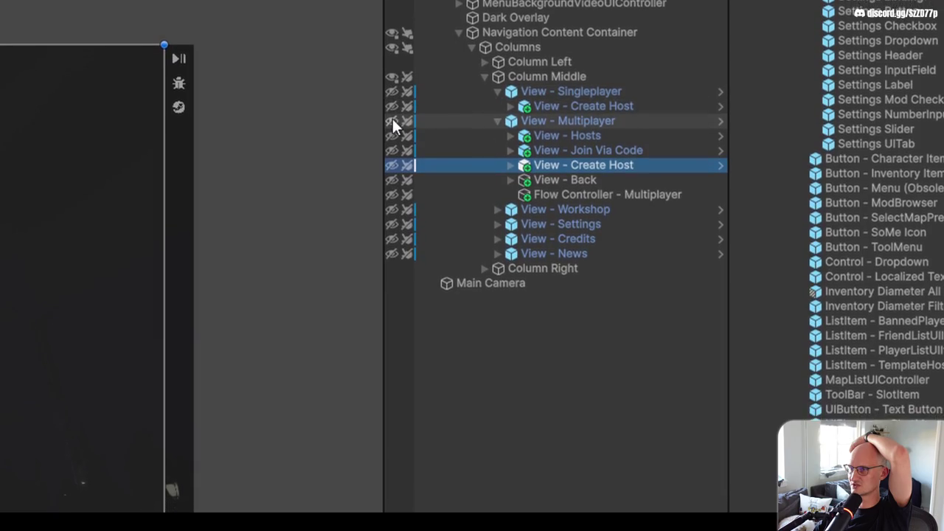
click(393, 126)
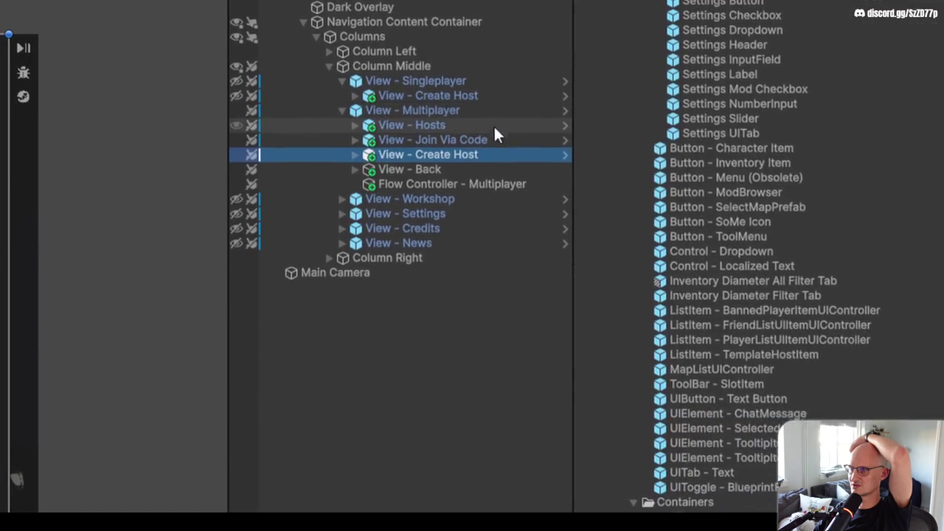
click(494, 129)
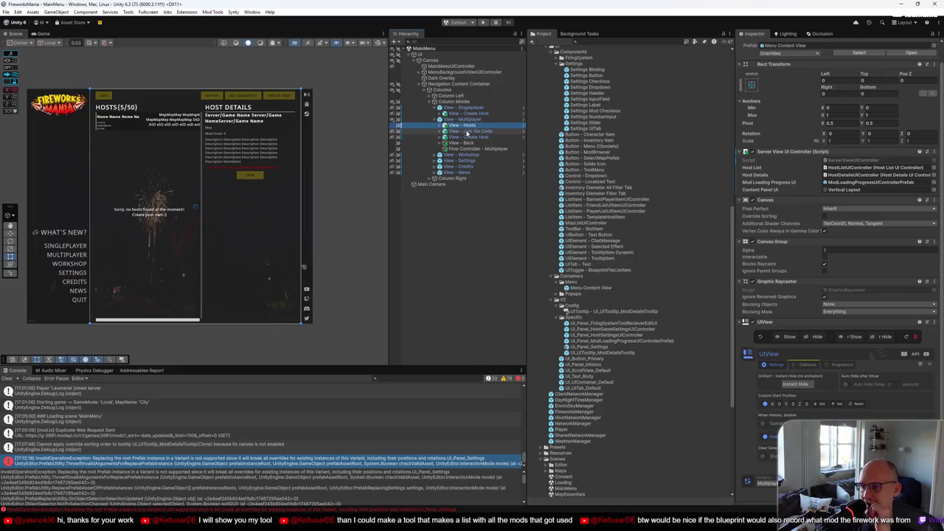
Inspect the View - Hosts object, then select View - Multiplayer in the Hierarchy
click(466, 125)
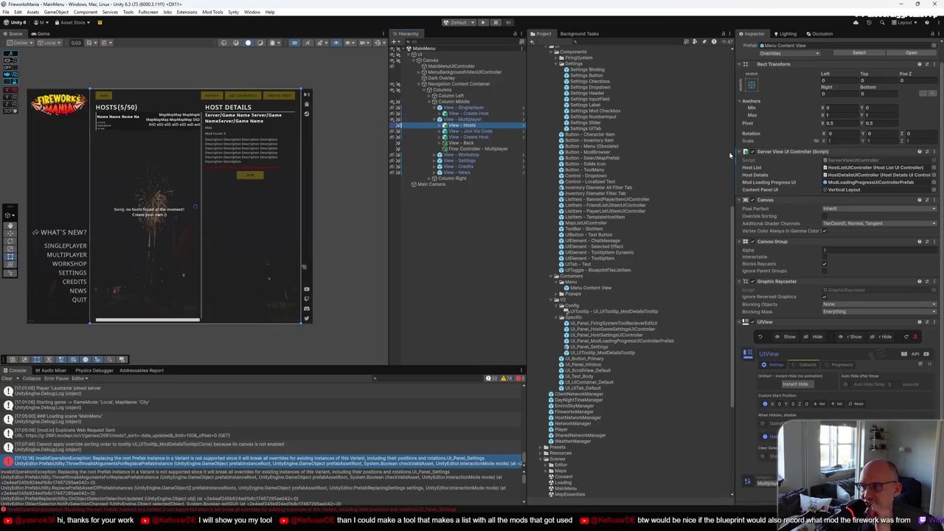
right_click(464, 126)
click(445, 238)
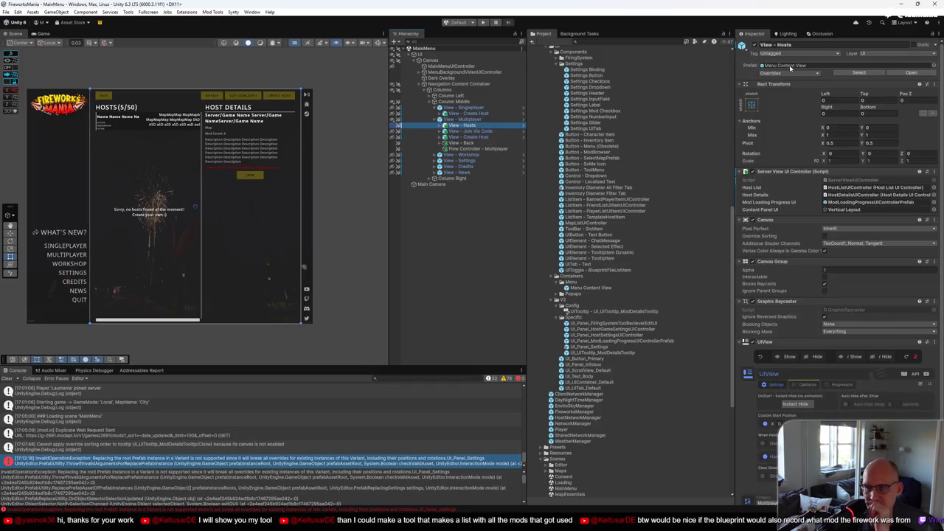
click(476, 120)
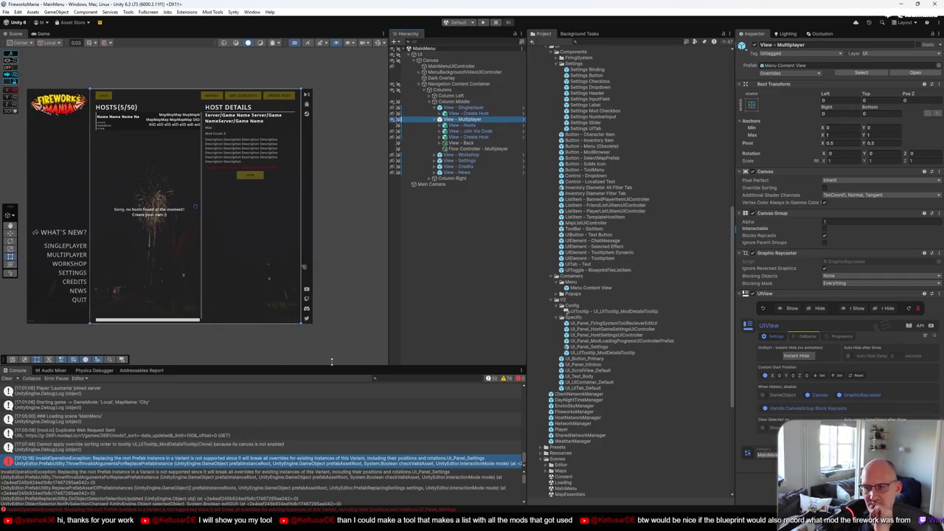
Open excalidraw.com in a new browser tab and pan to empty canvas space
click(339, 483)
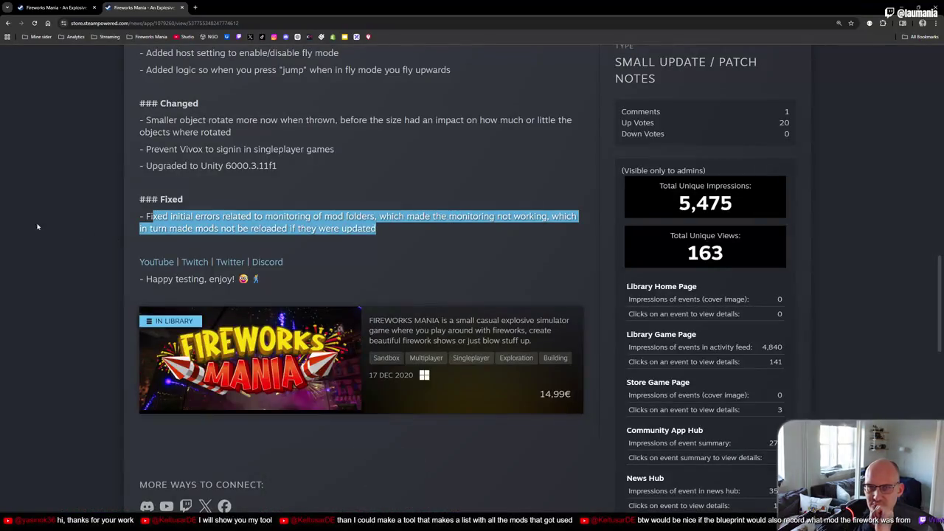
middle_click(356, 36)
click(247, 11)
mouse_move(670, 233)
mouse_down()
mouse_move(489, 147)
mouse_move(208, 177)
mouse_move(155, 254)
mouse_up()
scroll(396, 195, up, 3)
scroll(381, 180, right, 1)
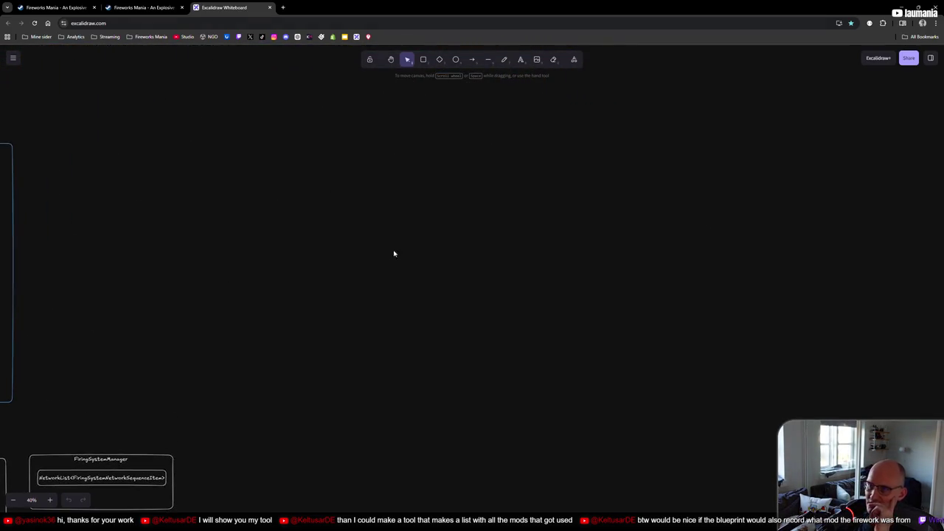
Draw the large menu frame rectangle and a horizontal top-bar line across it
click(424, 59)
mouse_move(244, 93)
mouse_down()
mouse_move(672, 432)
mouse_move(691, 441)
mouse_move(712, 427)
mouse_up()
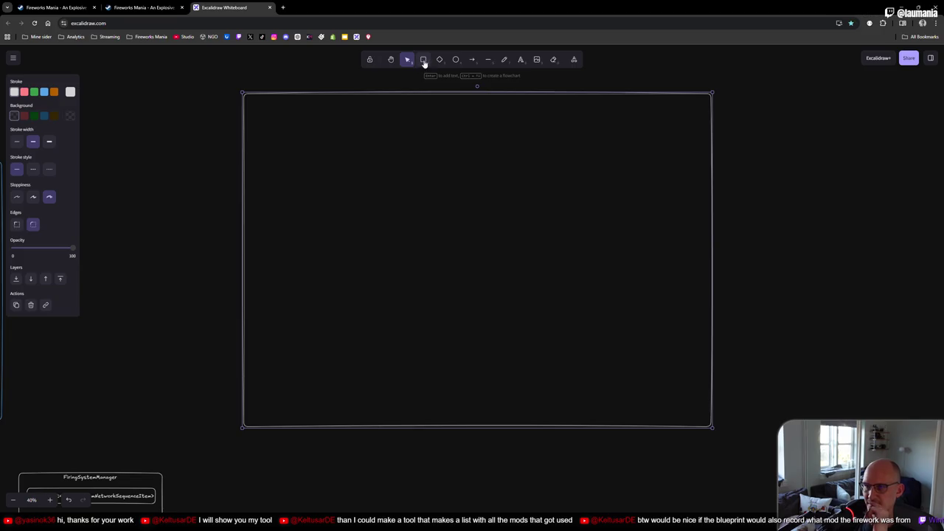
click(504, 59)
mouse_move(262, 115)
mouse_down()
mouse_move(310, 131)
mouse_move(275, 109)
mouse_move(264, 114)
mouse_up()
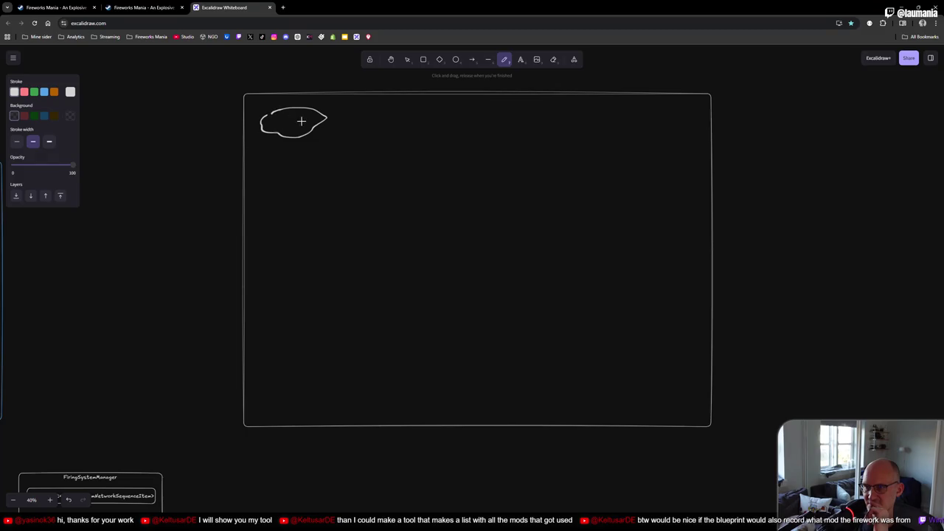
key(ctrl+z)
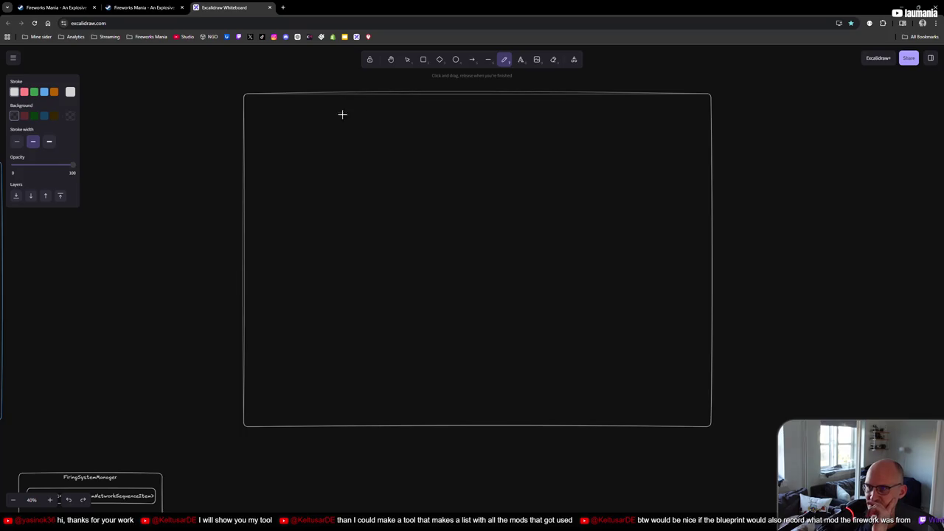
click(488, 60)
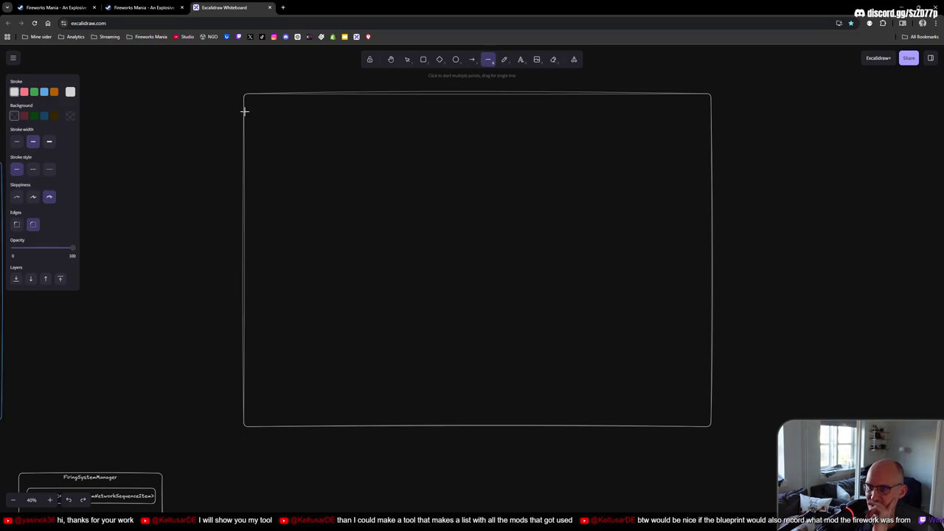
drag(247, 113, 708, 112)
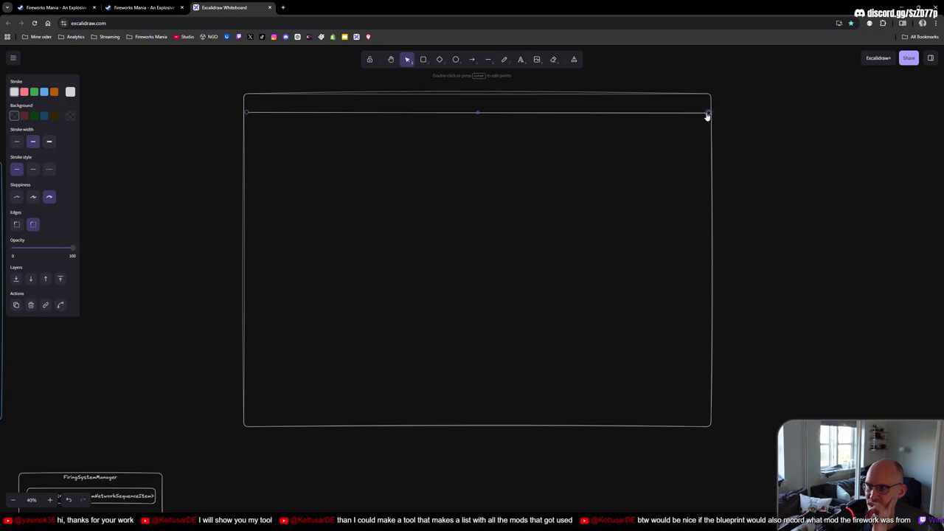
Discard trial top-bar dividers and draw the first wide button box in the top bar
click(488, 60)
drag(345, 96, 346, 119)
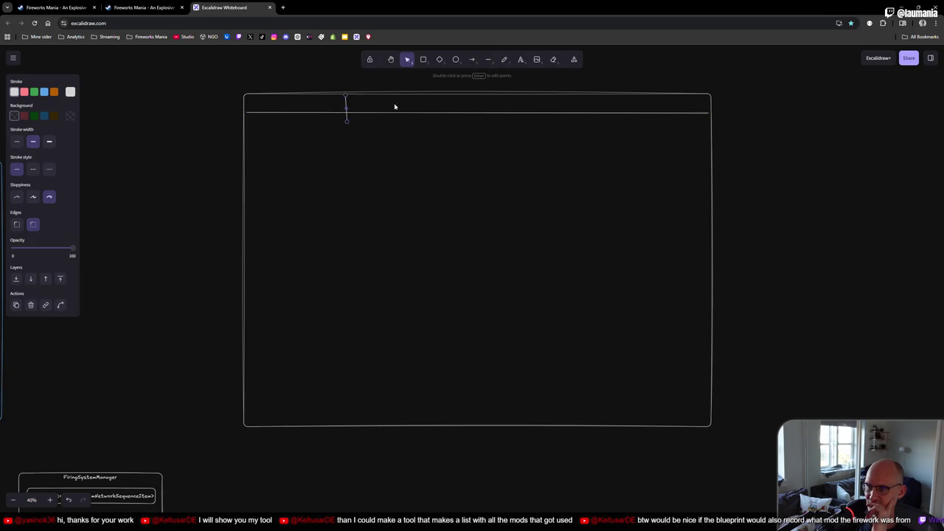
key(ctrl+z)
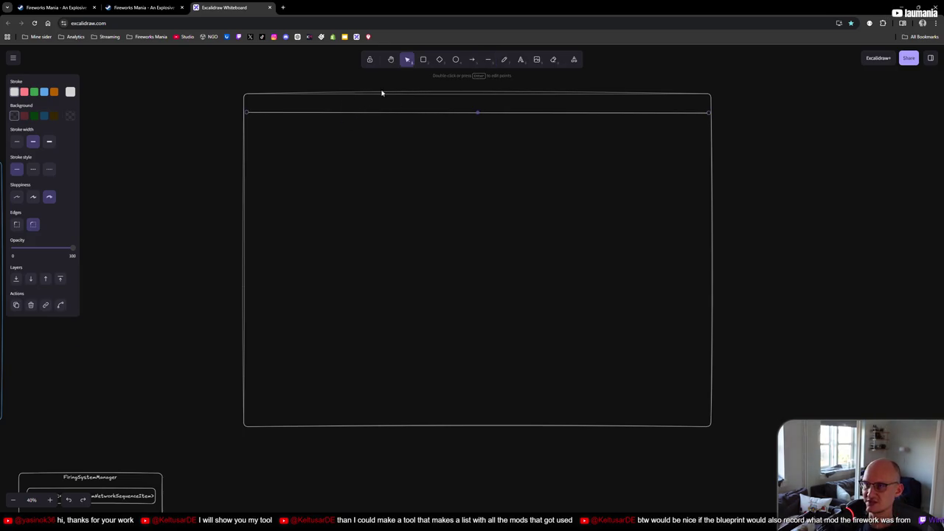
click(488, 59)
drag(353, 95, 353, 112)
drag(416, 93, 415, 102)
key(ctrl+z)
key(ctrl+z)
click(423, 60)
mouse_move(332, 95)
mouse_down()
mouse_move(419, 116)
mouse_move(405, 113)
mouse_move(438, 101)
mouse_move(486, 110)
mouse_move(473, 111)
mouse_move(533, 103)
mouse_up()
Add small corner boxes at the right and left ends of the top bar
click(423, 59)
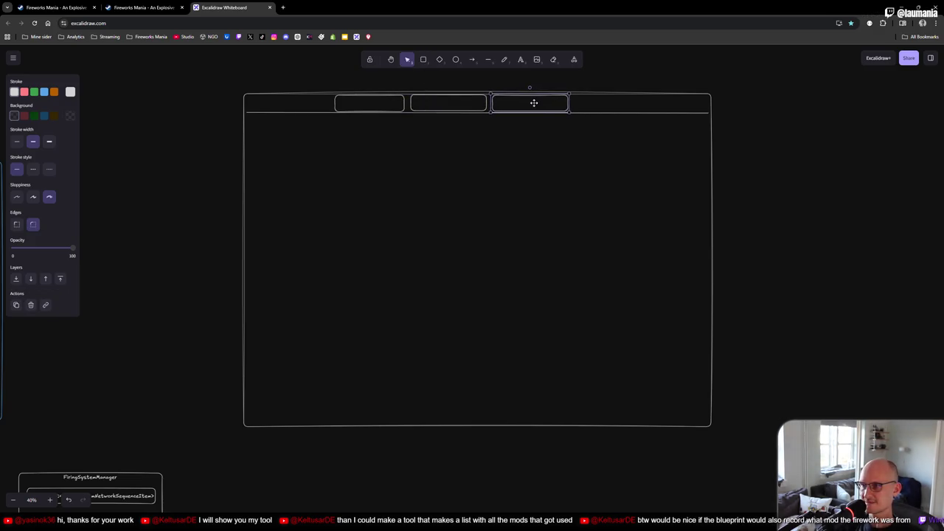
click(423, 59)
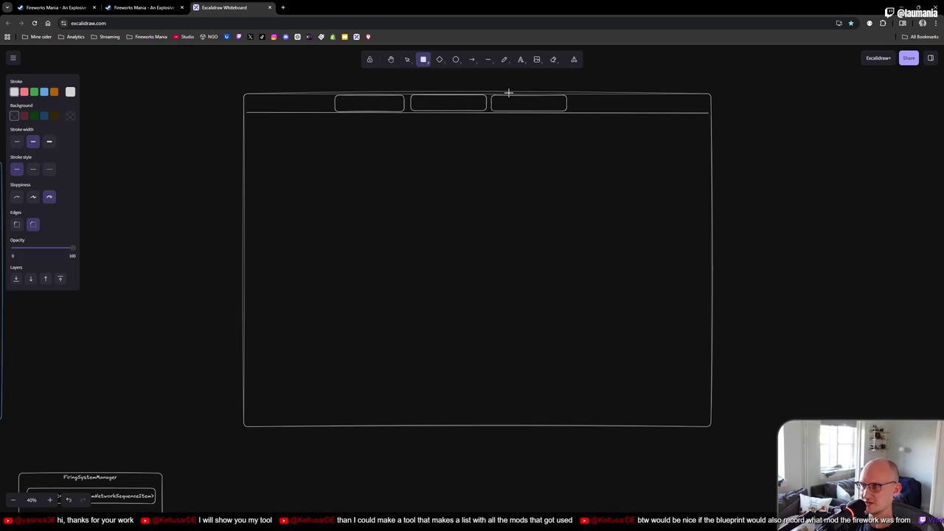
drag(685, 98, 709, 111)
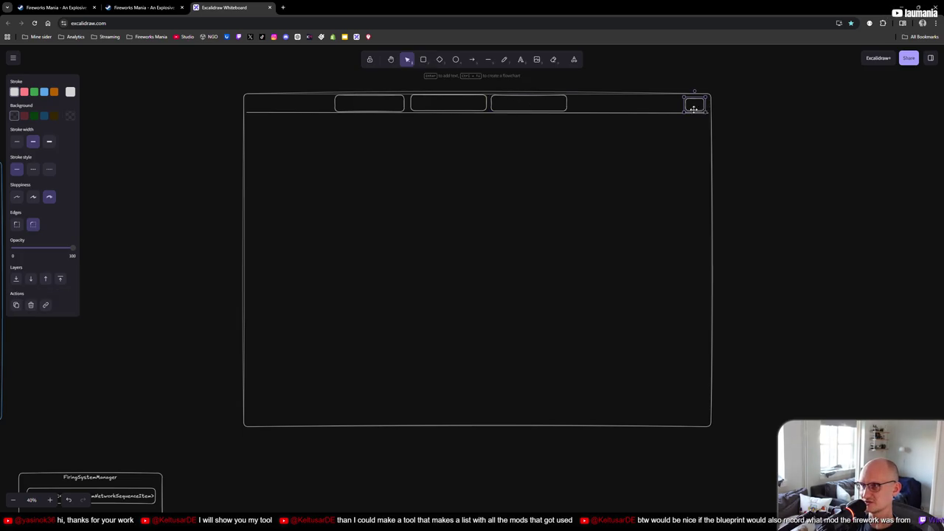
click(423, 59)
drag(250, 96, 269, 110)
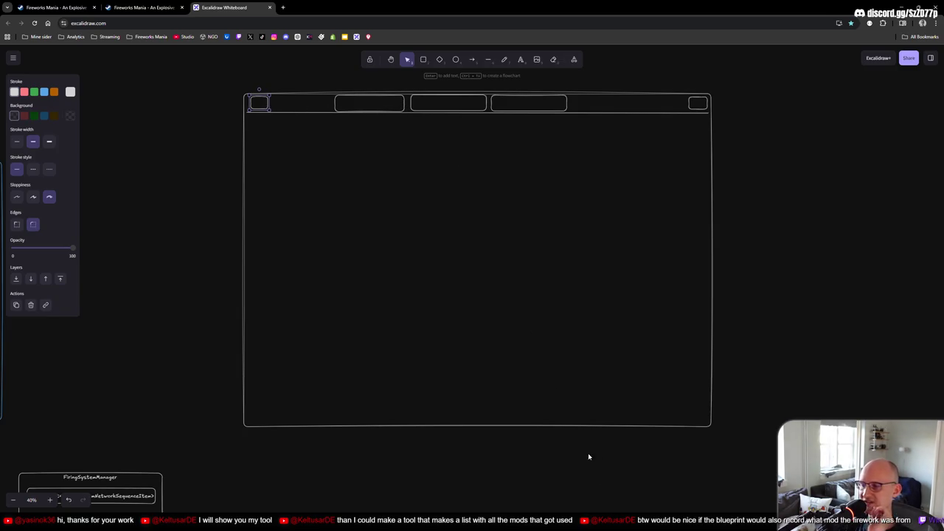
Return to Unity, pan the Scene to the game menu and make it full screen
mouse_move(590, 525)
click(595, 480)
mouse_move(205, 205)
mouse_down()
mouse_move(270, 200)
mouse_move(258, 191)
mouse_up()
key(F11)
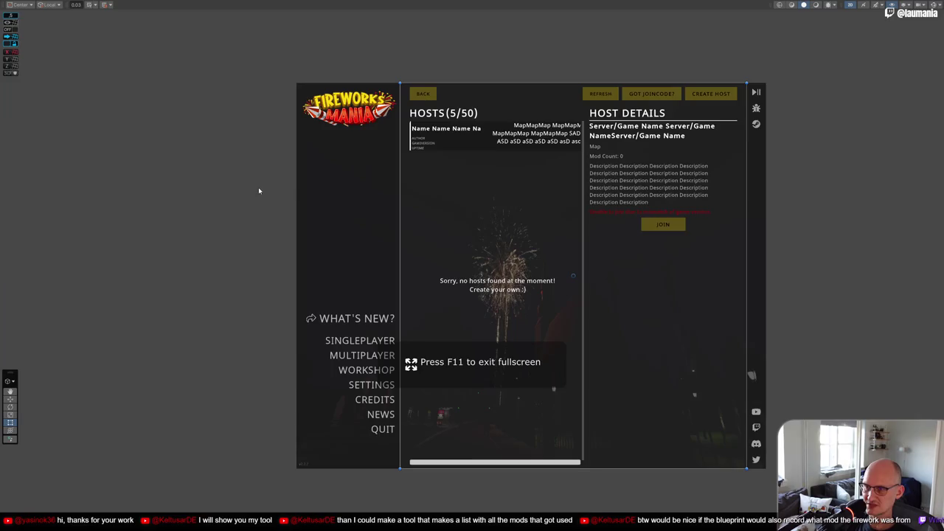
Centre the hosts menu in the full-screen Scene view, then return to the Excalidraw wireframe
drag(550, 240, 432, 211)
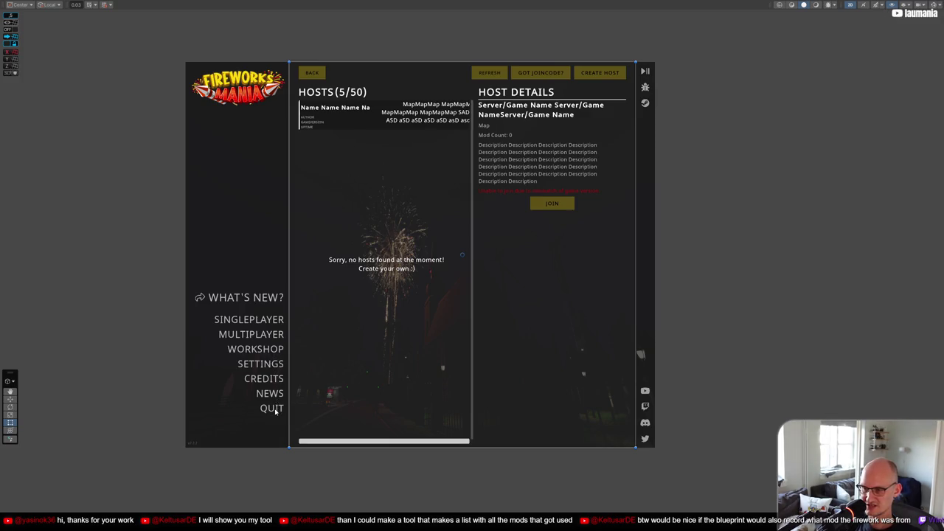
key(alt+Tab)
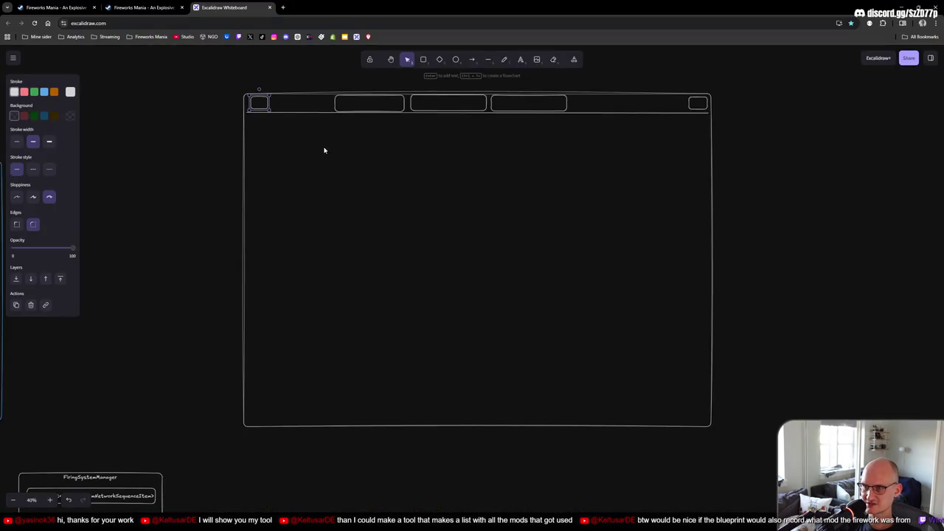
Label the small top-left box 'Quit' and delete the misplaced Multiplayer text
double_click(259, 103)
text(Quit)
double_click(364, 102)
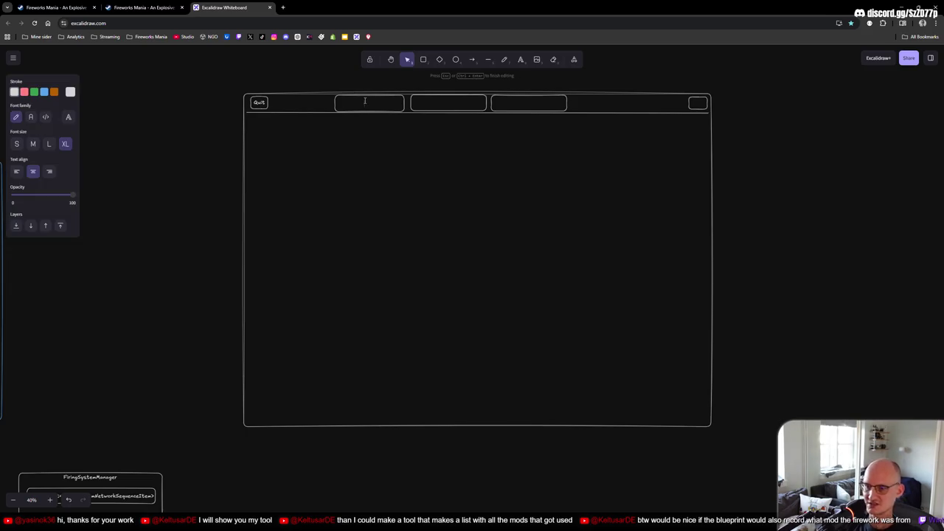
text(Singleplayer)
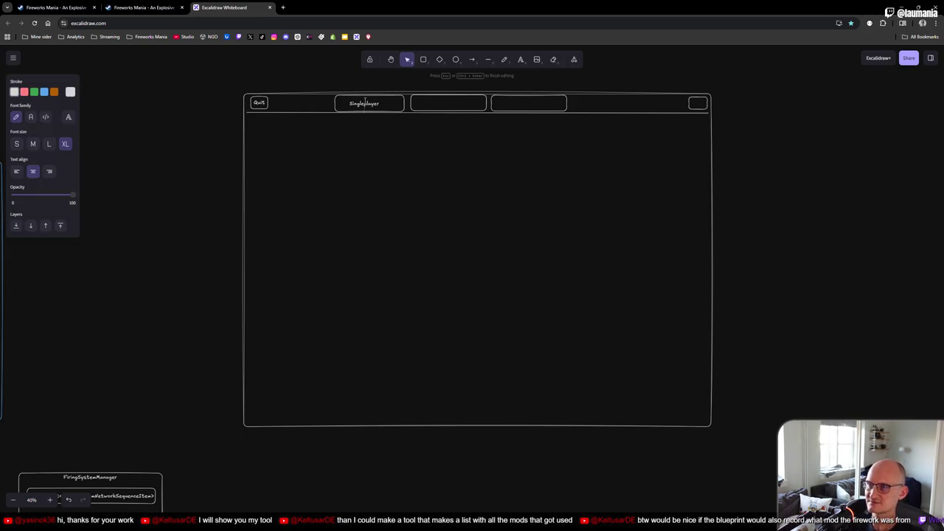
click(434, 102)
double_click(434, 103)
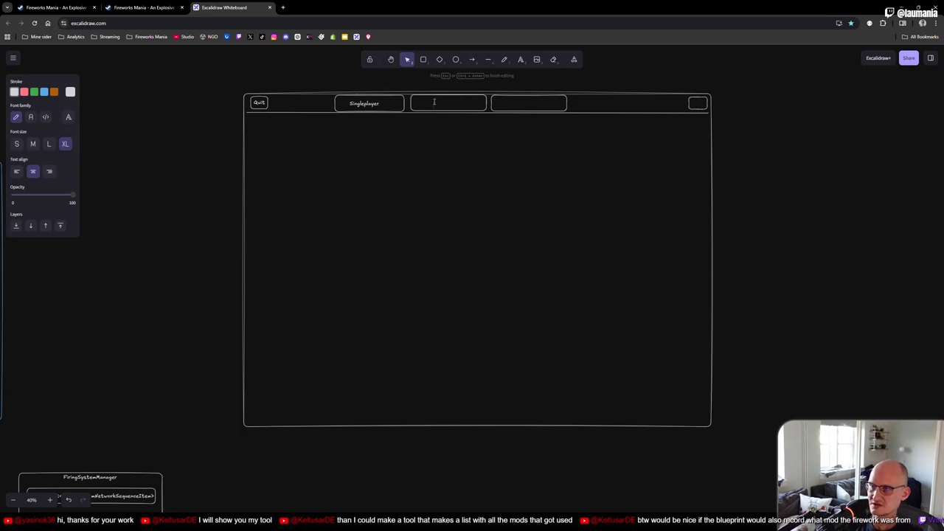
text(Multiplayer)
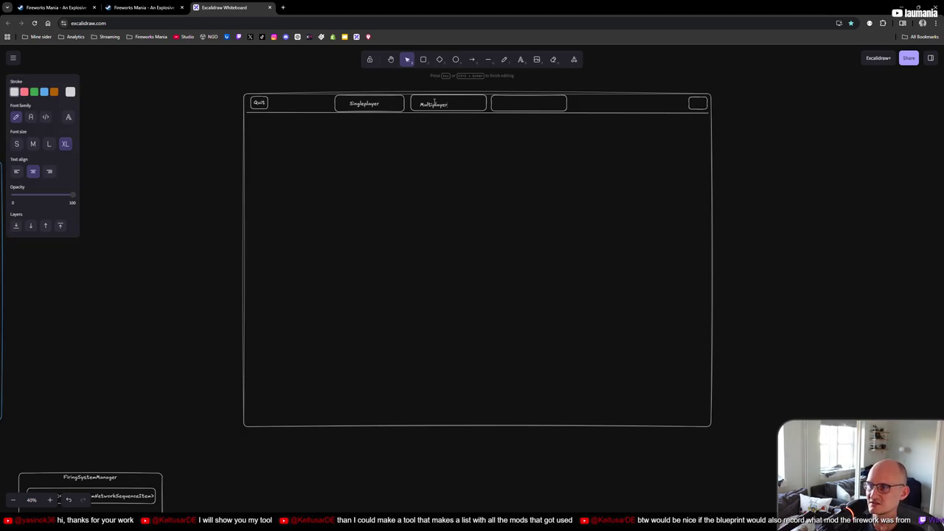
click(510, 137)
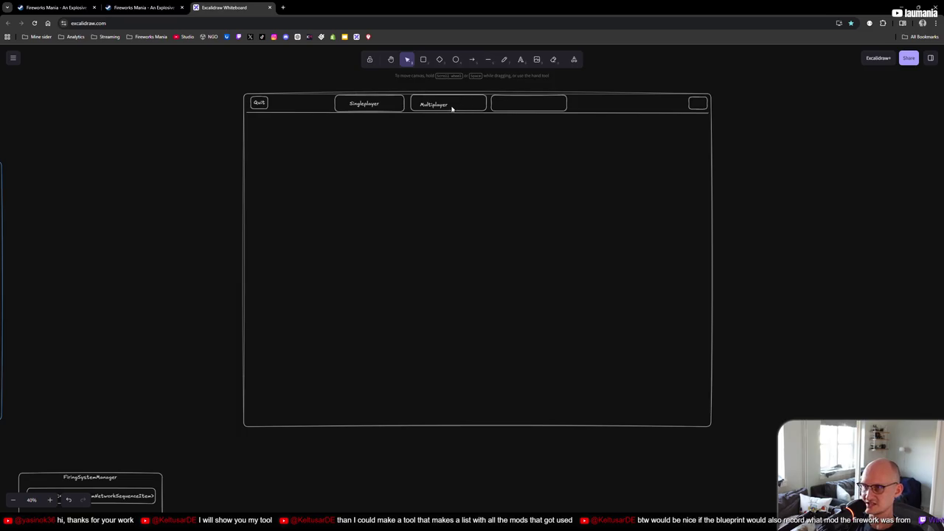
click(443, 104)
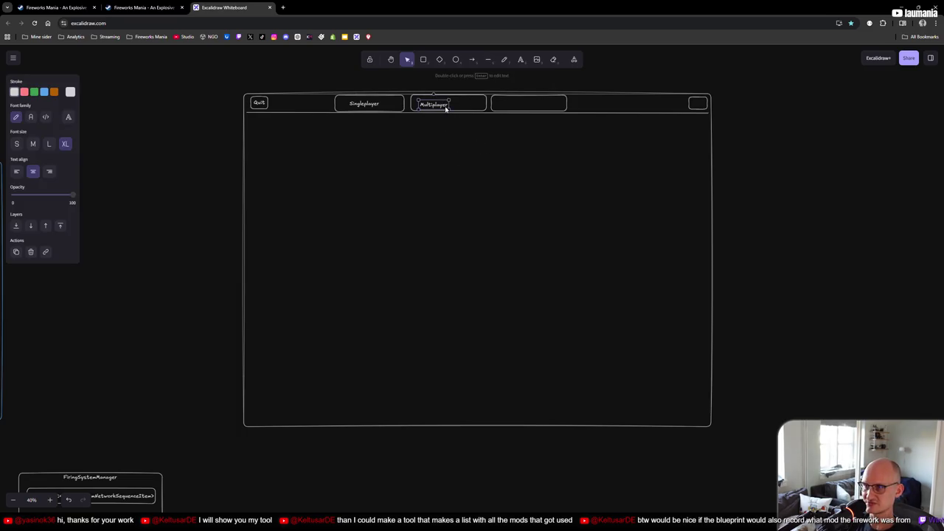
key(Delete)
Remove the loose Singleplayer text and label the second top-bar box 'Singleplayer'
double_click(470, 101)
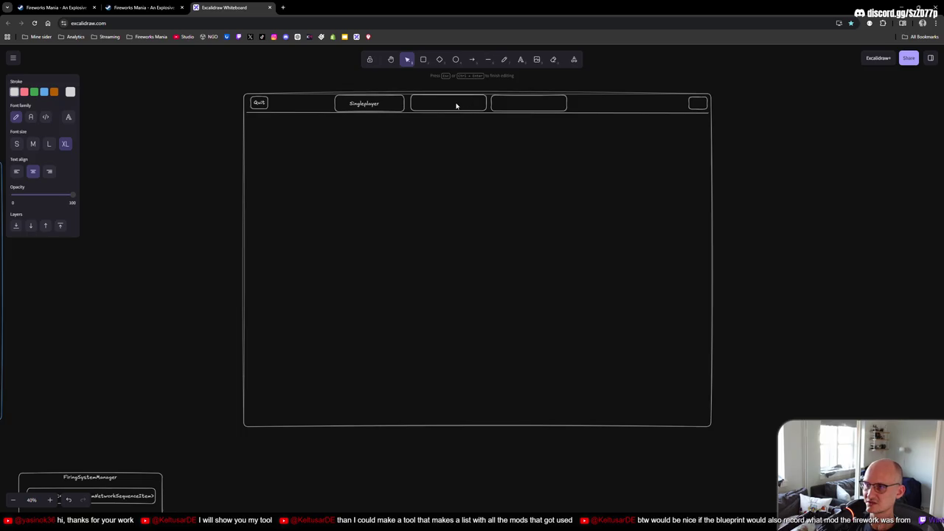
click(432, 95)
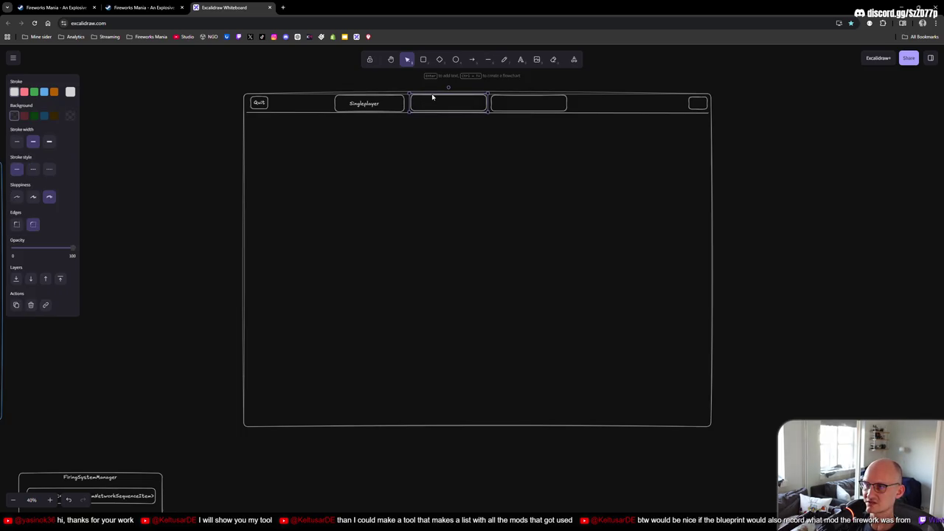
click(394, 106)
click(374, 105)
key(Delete)
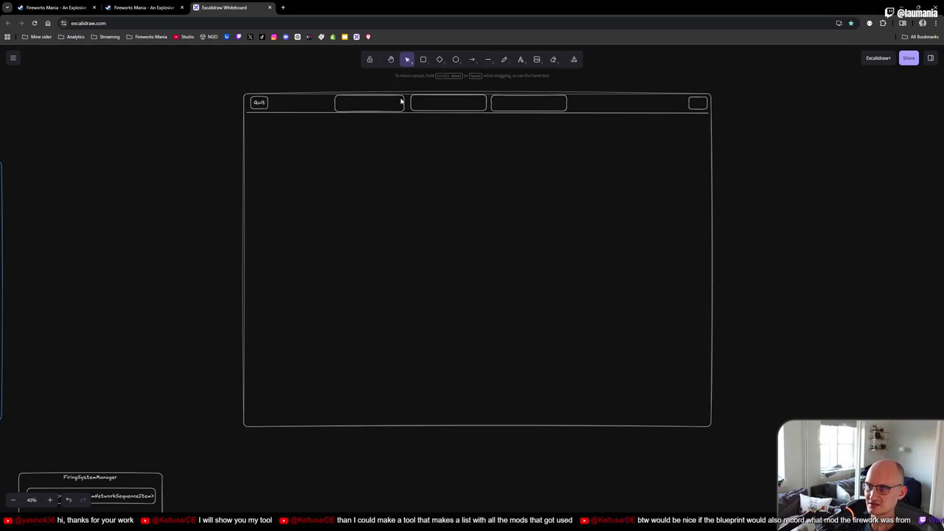
click(404, 98)
key(Return)
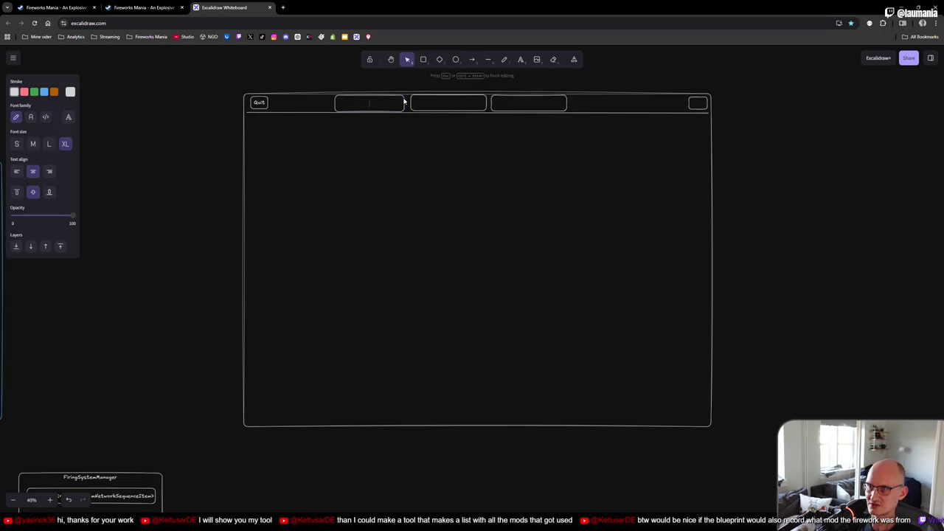
text(Singl)
text(eplayer)
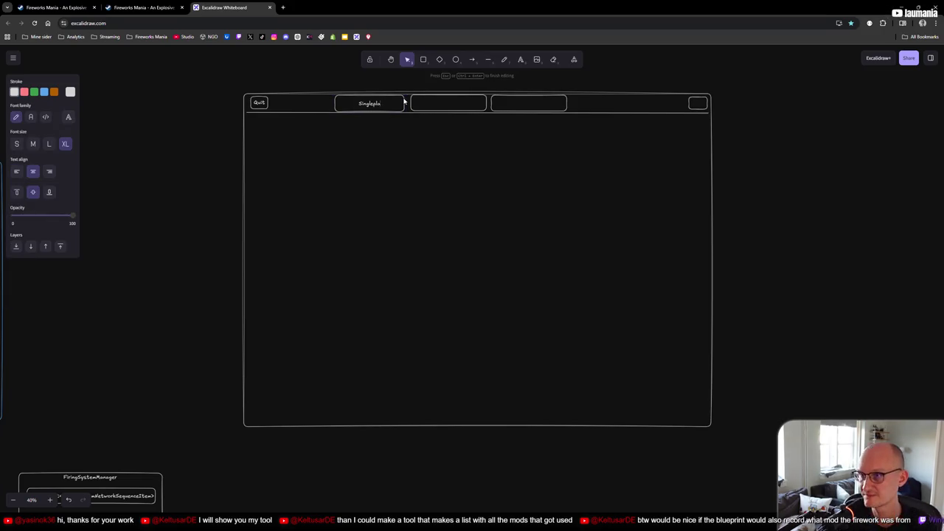
Label the third top-bar box 'Multiplayer' and the next box 'Settings'
click(412, 101)
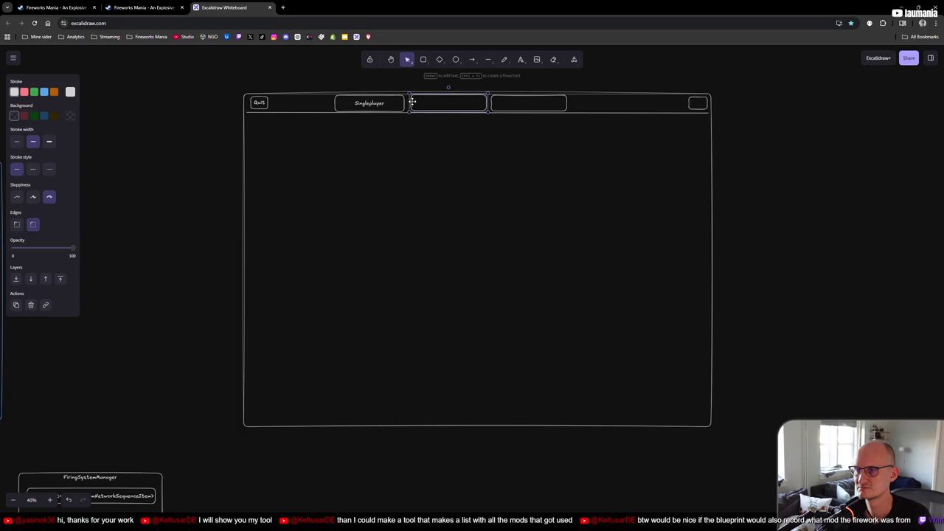
key(Return)
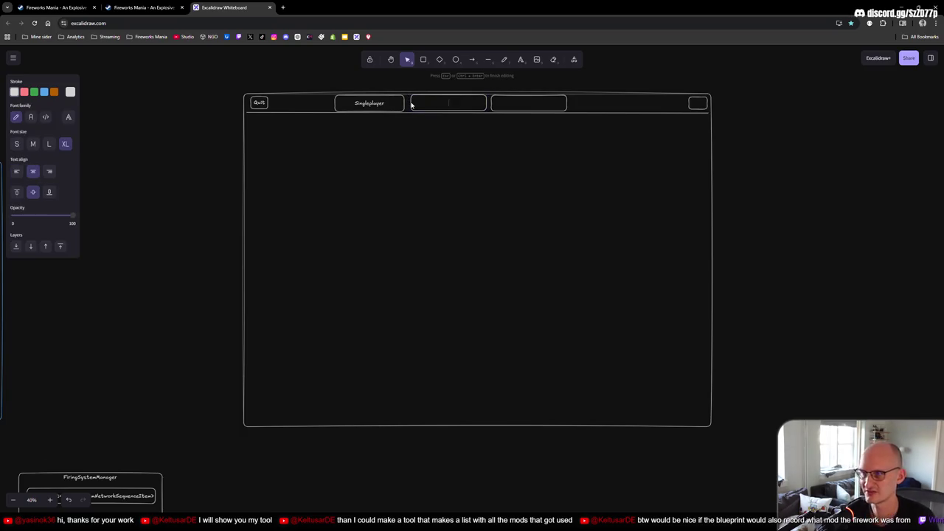
text(Multip)
key(BackSpace)
key(BackSpace)
key(BackSpace)
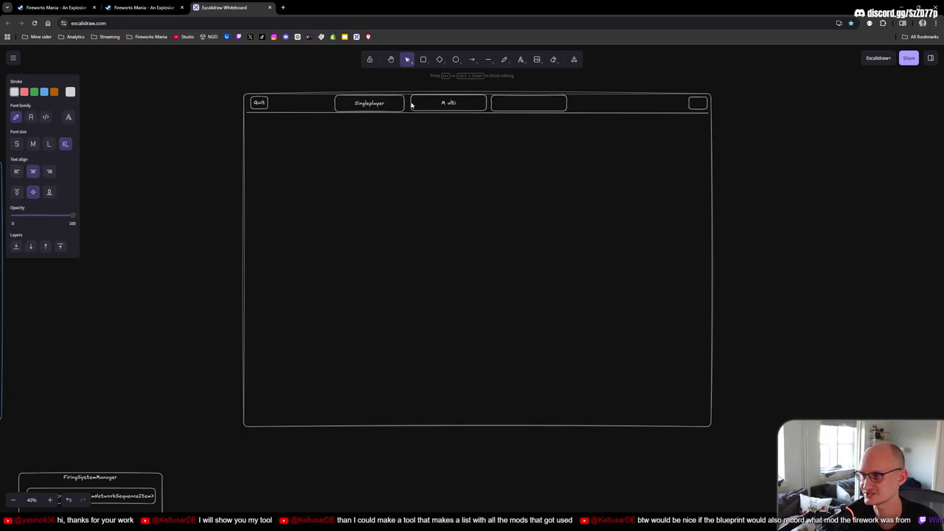
text(player)
click(501, 108)
double_click(492, 103)
text(Settings)
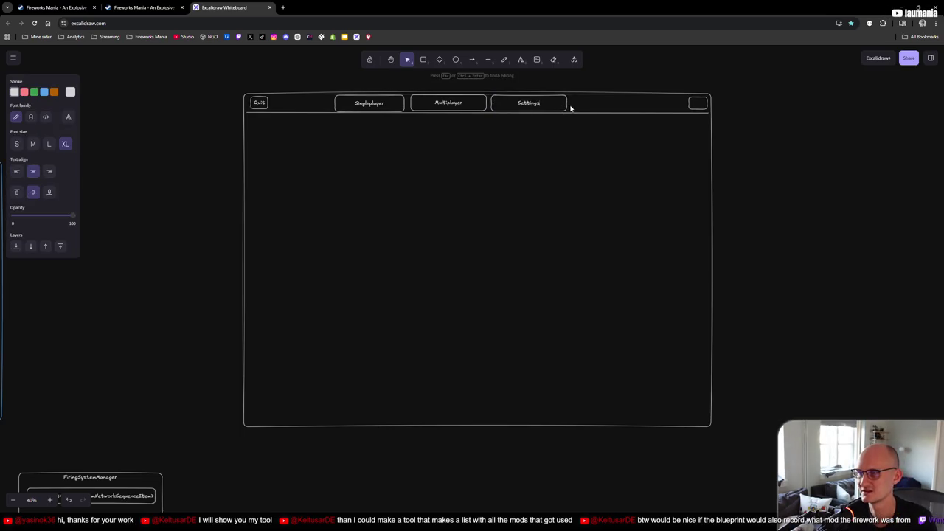
Duplicate the Settings box, make the copy narrower and label it 'News'
click(566, 104)
mouse_move(567, 104)
mouse_down()
mouse_move(600, 103)
mouse_move(589, 105)
mouse_up()
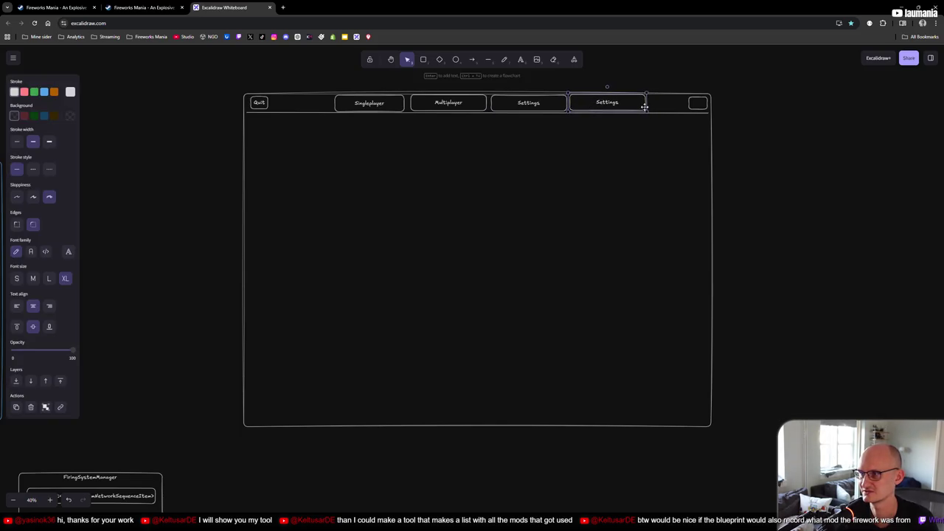
drag(647, 106, 617, 106)
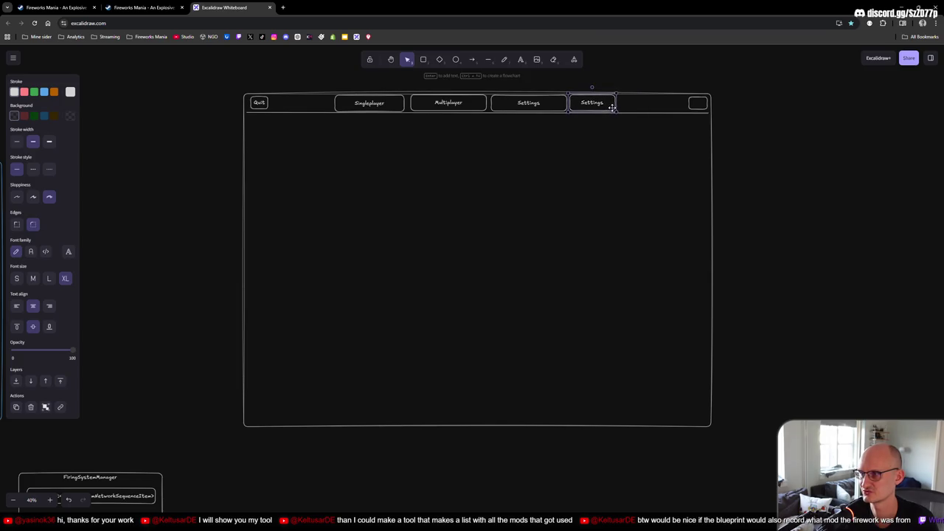
double_click(570, 103)
text(News)
click(611, 85)
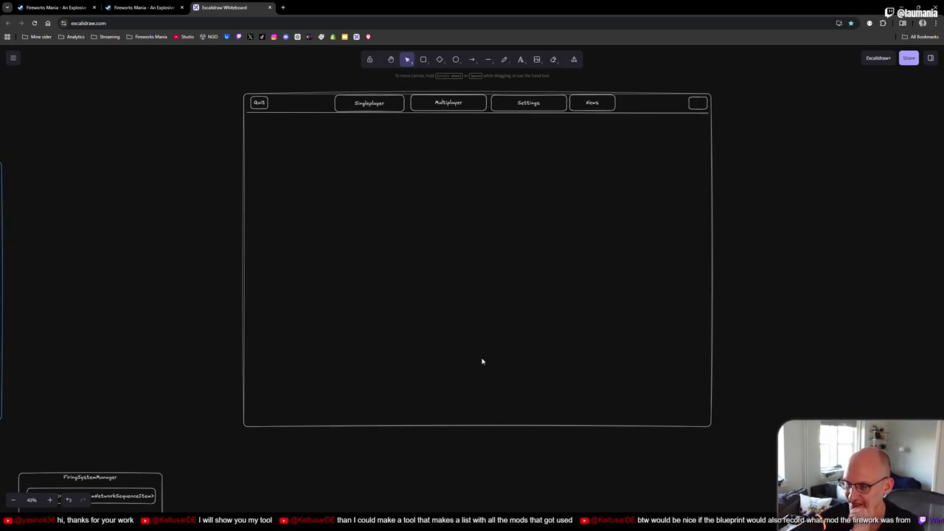
click(603, 458)
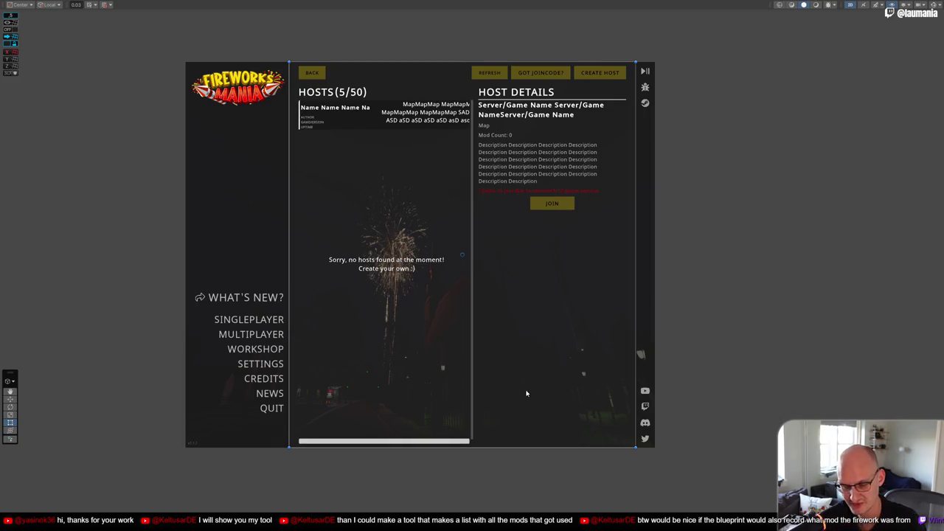
Toggle to the wireframe and back, then un-maximize the Scene view with Shift+Space
key(alt+Tab)
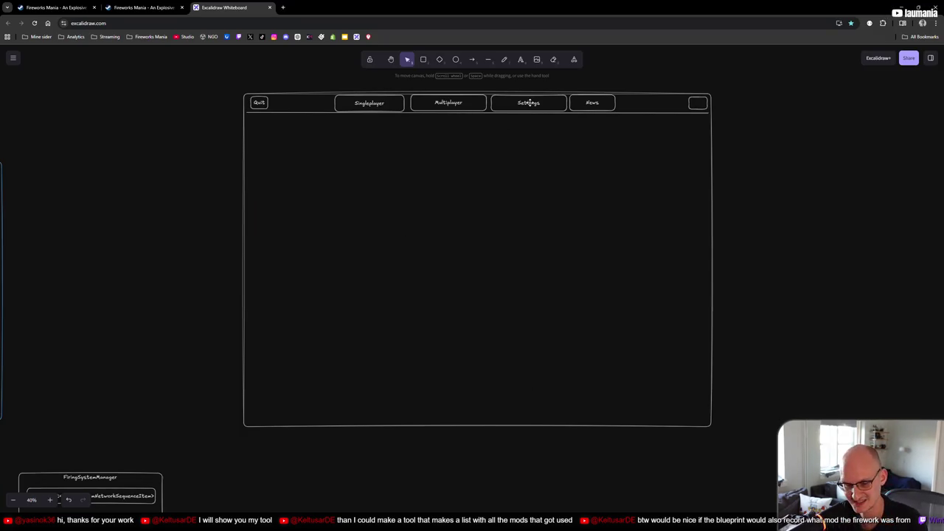
key(alt+Tab)
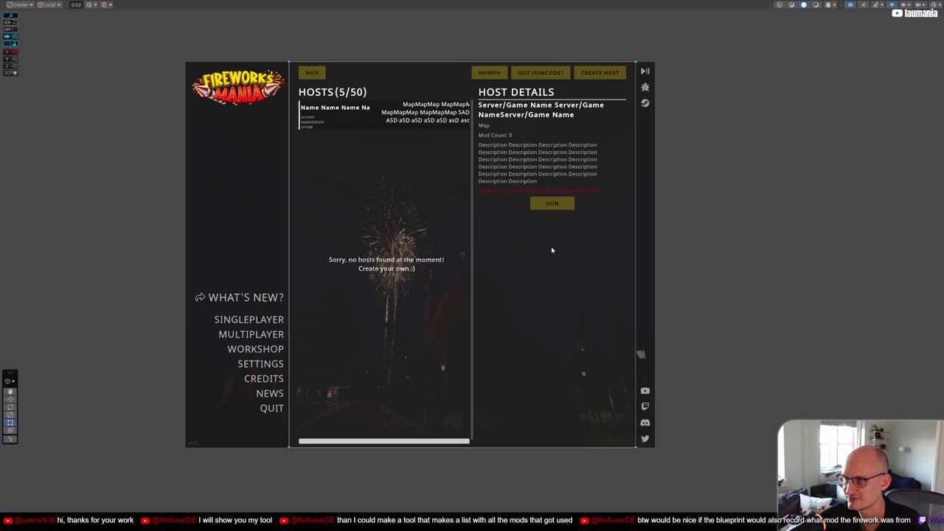
key(shift+space)
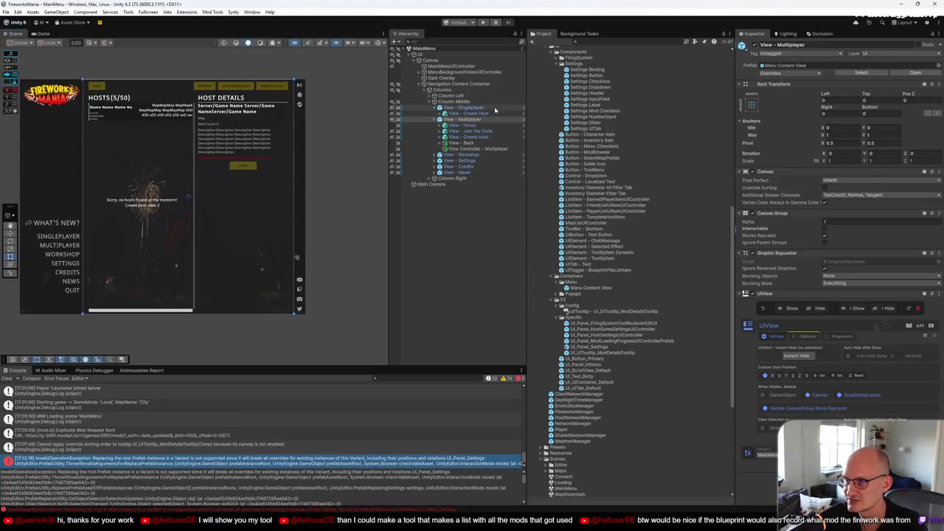
Show View - Settings, expand Columns > Column Content, and hide Display, Audio, Controls, Graphics
click(393, 161)
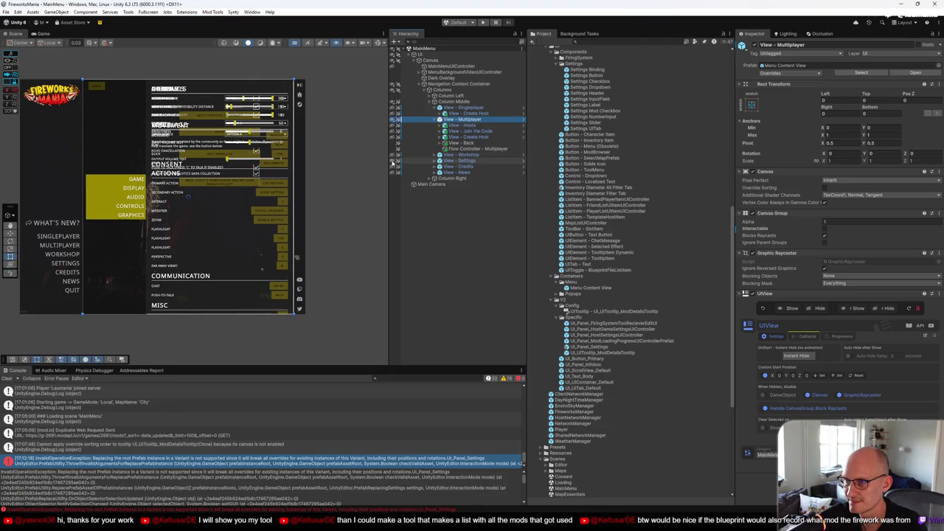
click(434, 161)
click(444, 167)
click(445, 178)
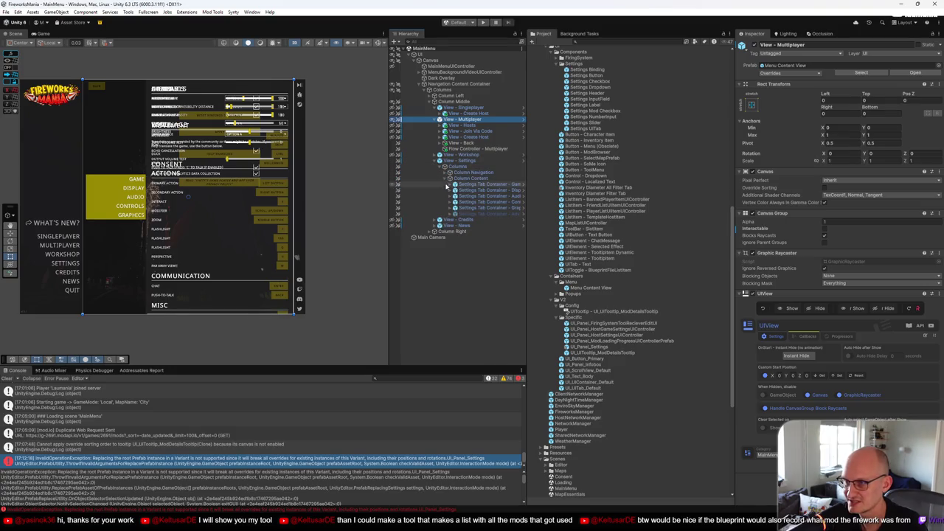
click(392, 190)
click(392, 196)
click(392, 202)
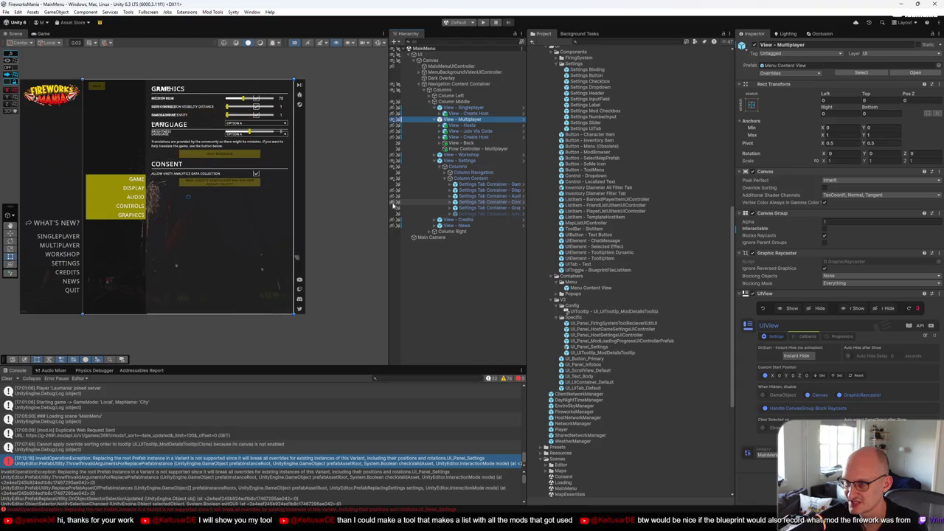
click(392, 208)
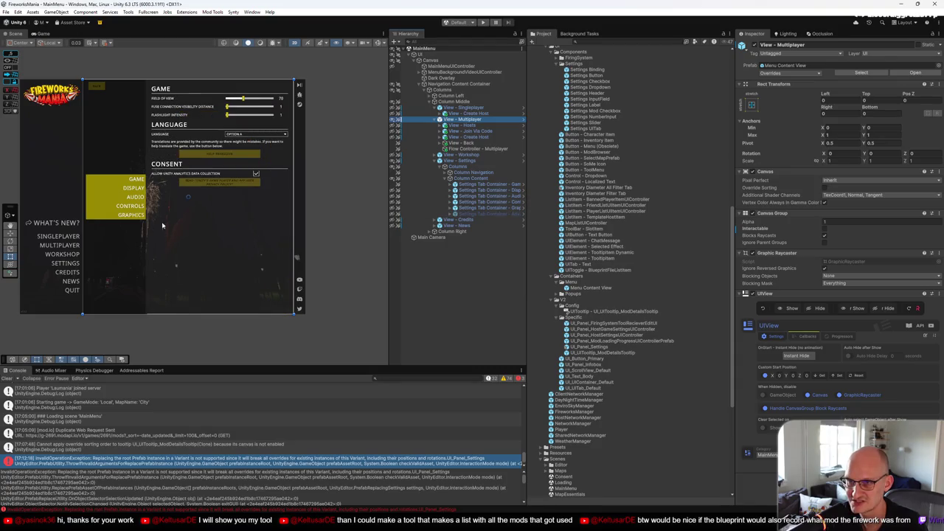
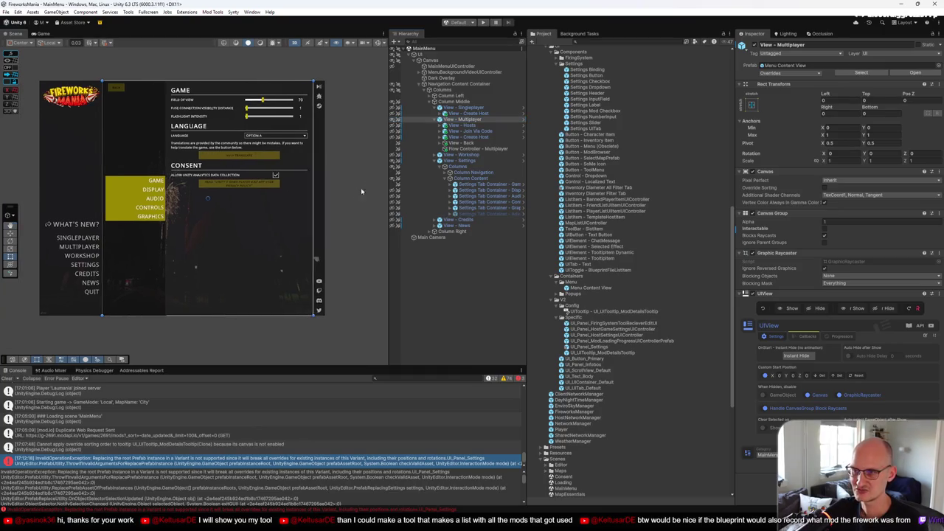
Draw a horizontal divider line under the menu's button row and colour the Settings button blue
key(F11)
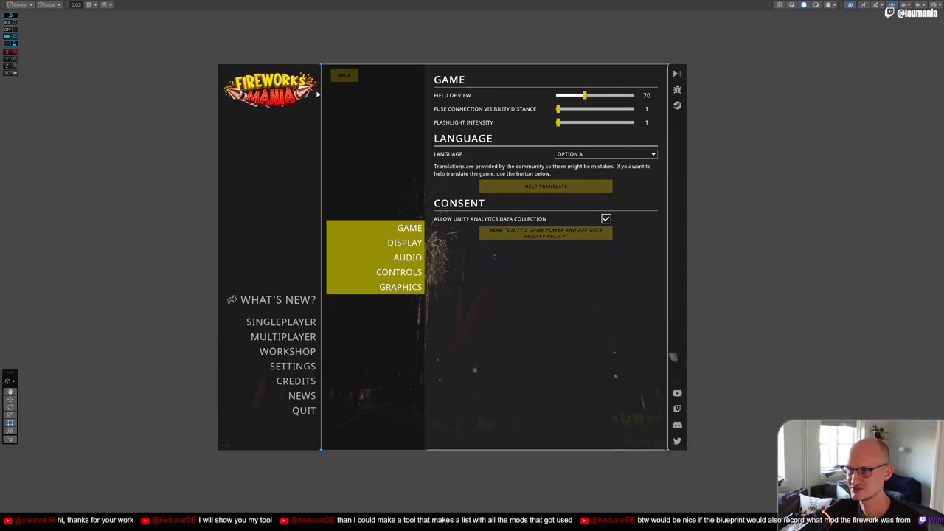
key(F11)
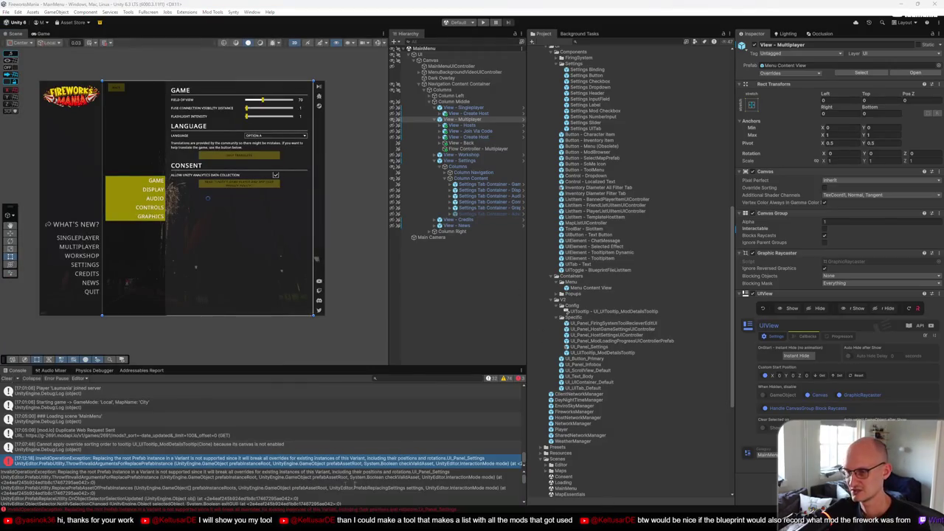
click(379, 508)
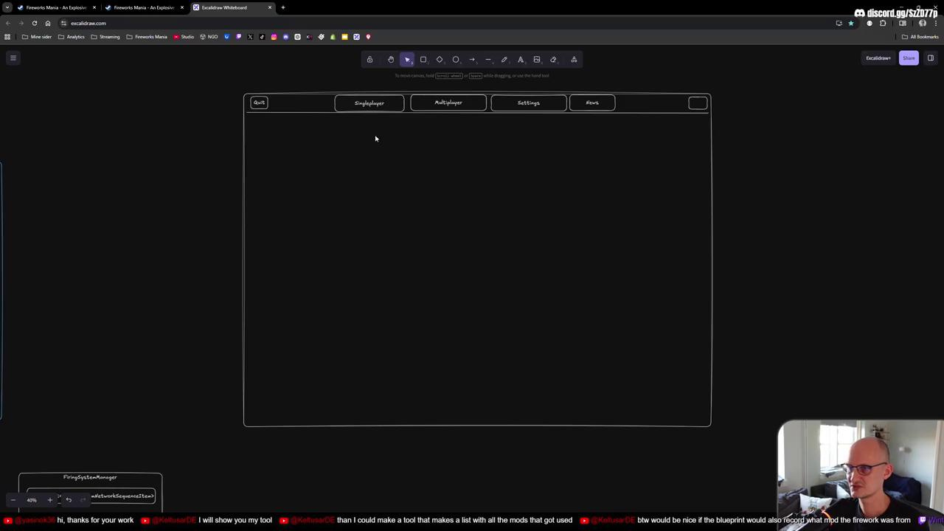
click(488, 60)
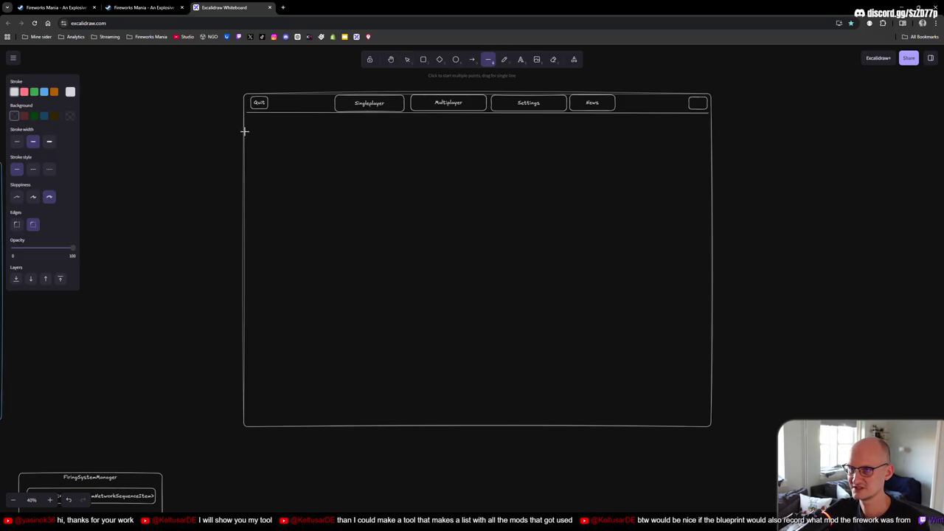
drag(265, 131, 711, 132)
click(517, 99)
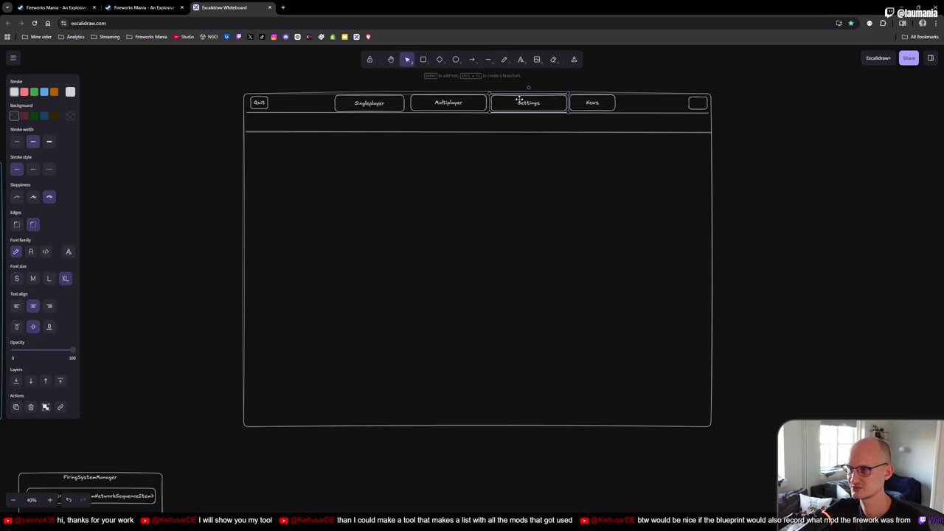
click(44, 91)
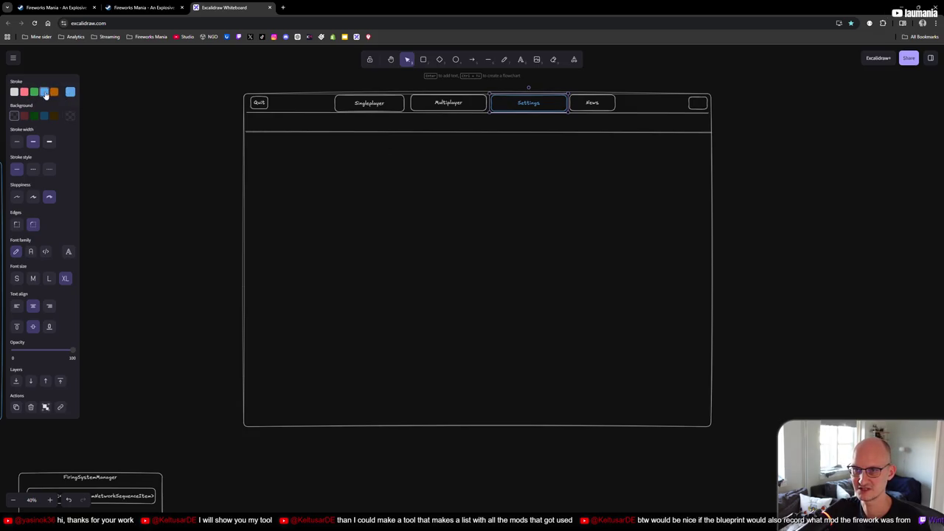
Colour the top-row Settings button green and paste a copy into the row beneath
click(34, 91)
click(498, 157)
click(508, 107)
click(366, 122)
key(ctrl+v)
drag(385, 122, 405, 125)
Set the copied Settings button's stroke colour to white
double_click(407, 129)
key(Escape)
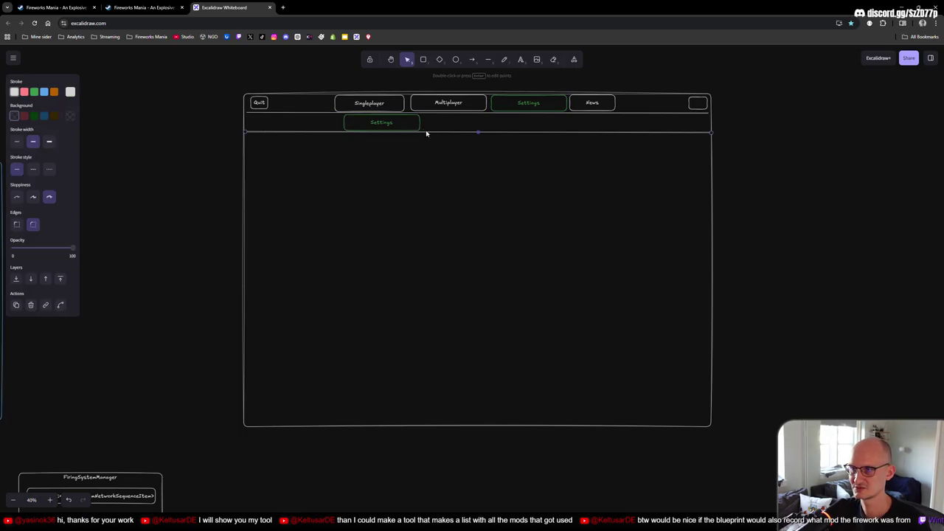
click(15, 91)
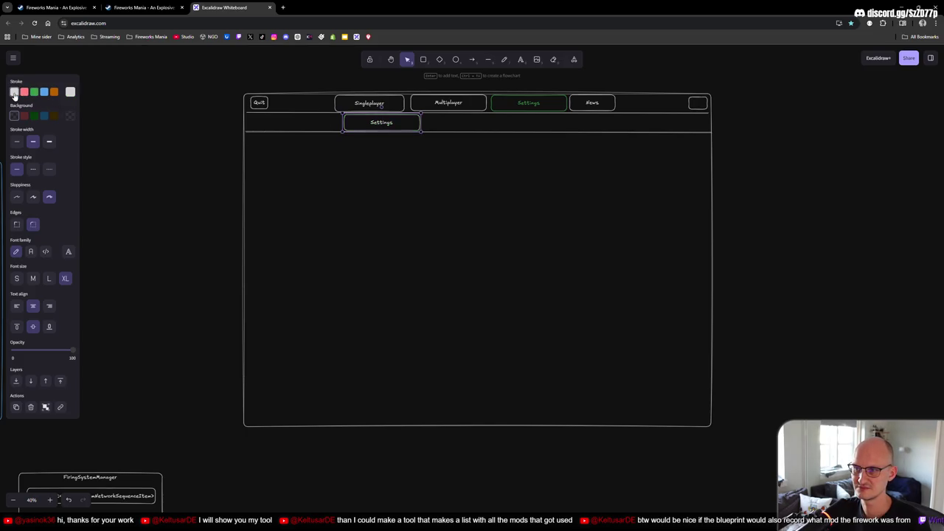
click(54, 91)
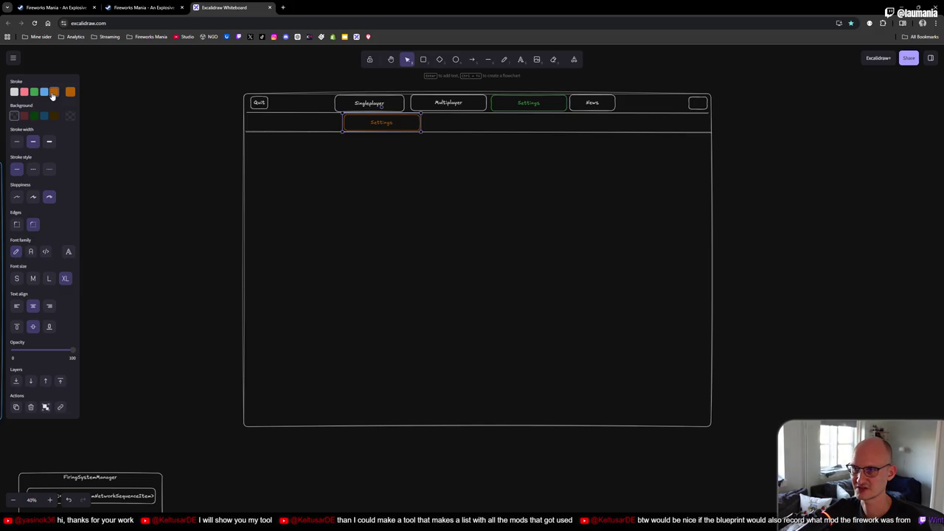
click(14, 92)
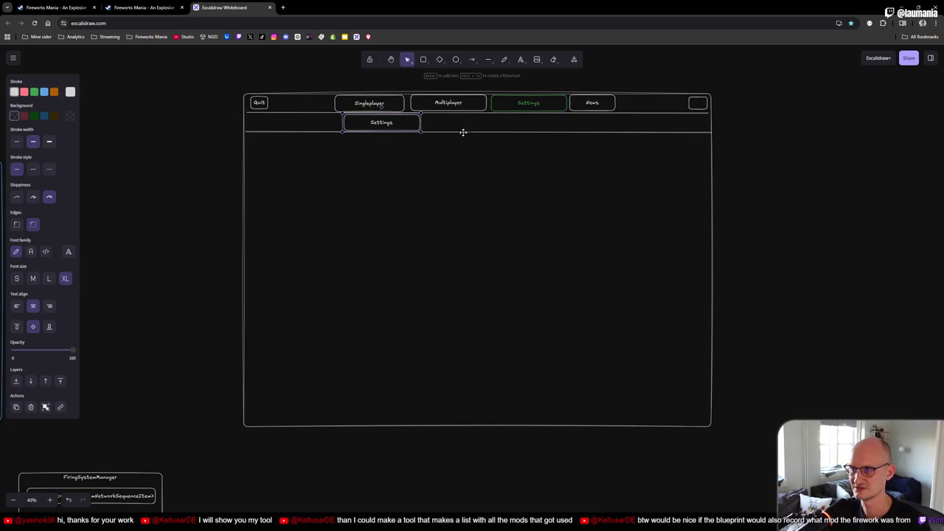
double_click(420, 122)
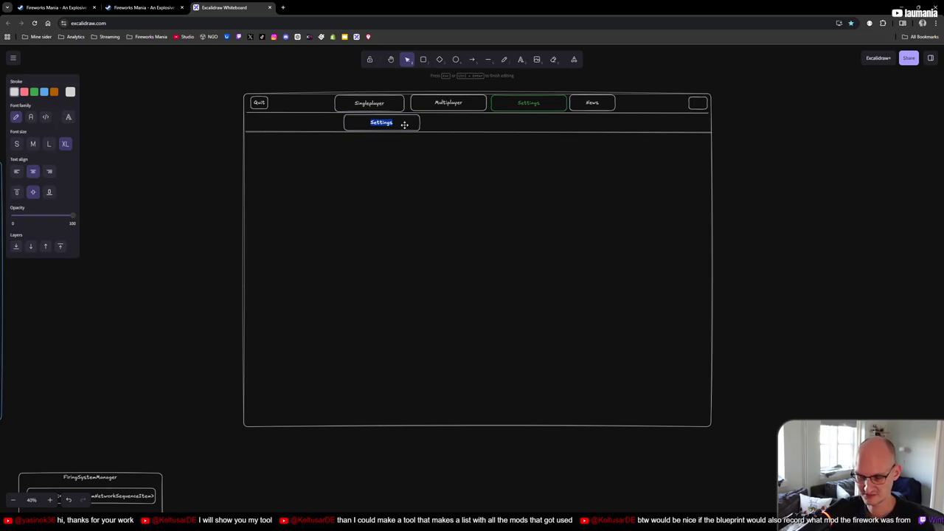
Relabel the copied button 'Game' and narrow its box
text(Game)
click(390, 165)
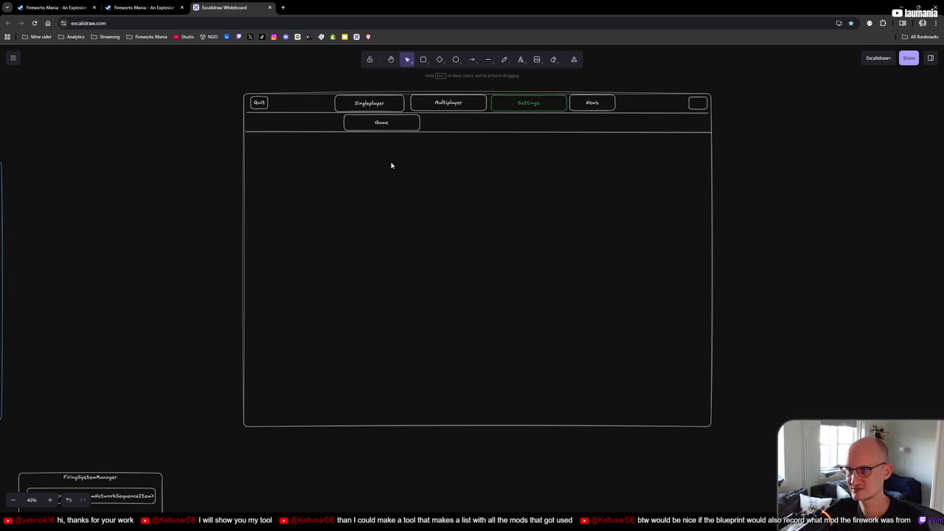
click(415, 123)
mouse_move(420, 122)
mouse_down()
mouse_move(381, 123)
mouse_move(472, 121)
mouse_move(452, 120)
mouse_up()
Duplicate the Game box into 'Display' and 'Controls' tabs beside it
key(ctrl+d)
double_click(453, 122)
text(Display)
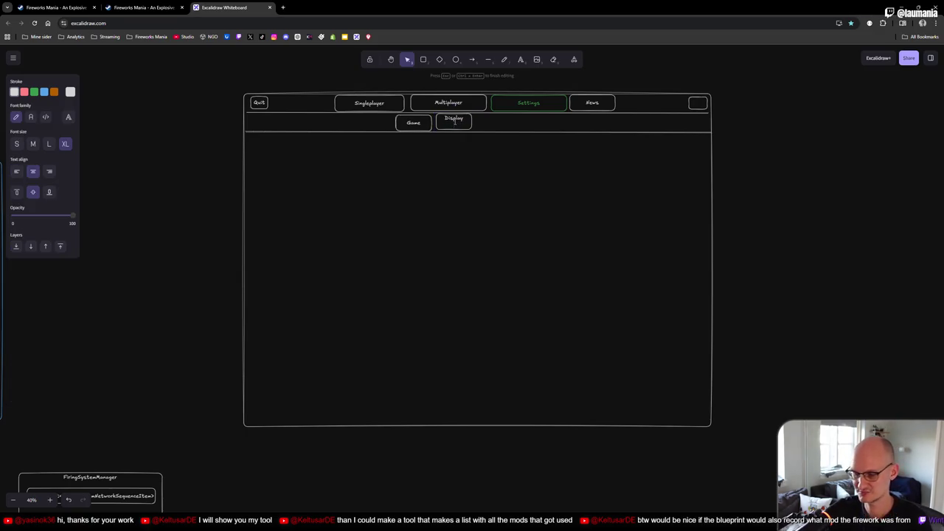
key(Escape)
key(ctrl+v)
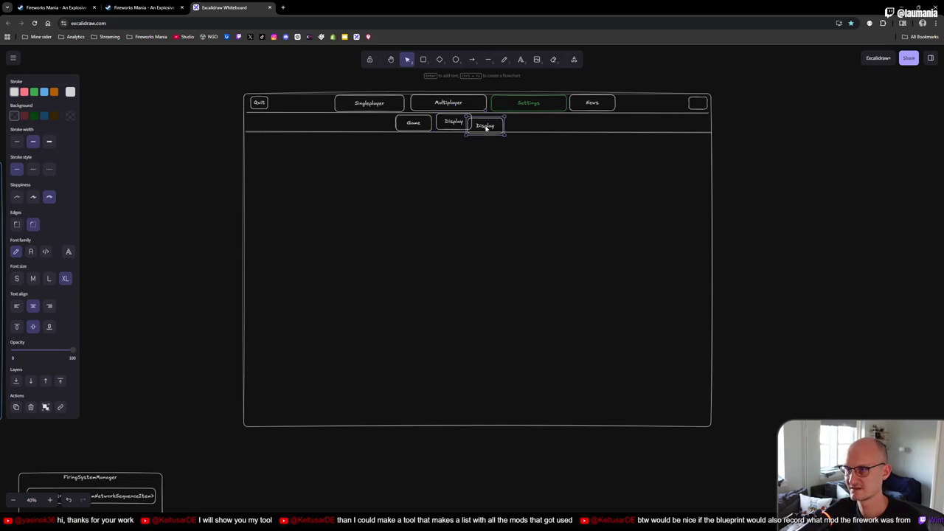
key(Return)
text(Controls)
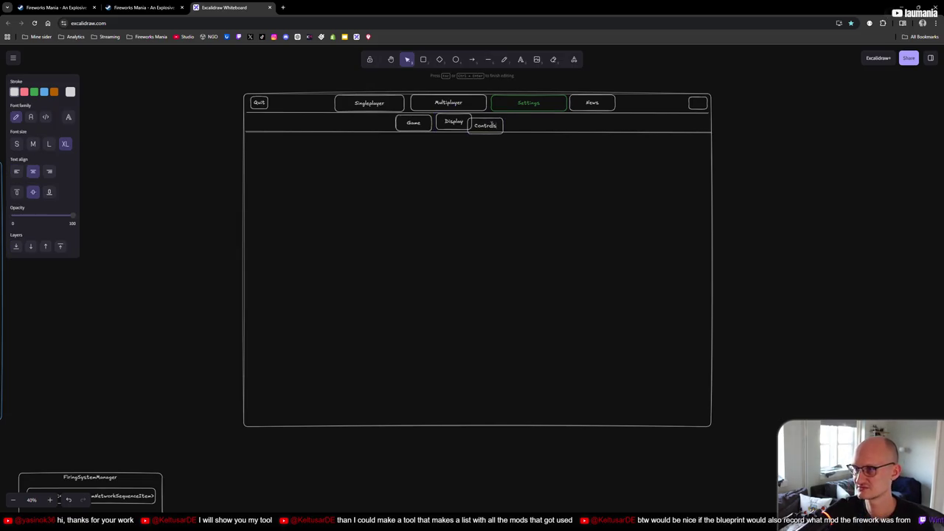
click(533, 146)
Align the Game, Display and Controls tabs evenly in the sub-row
drag(503, 126, 511, 122)
drag(431, 129, 430, 122)
click(459, 126)
drag(503, 128, 506, 128)
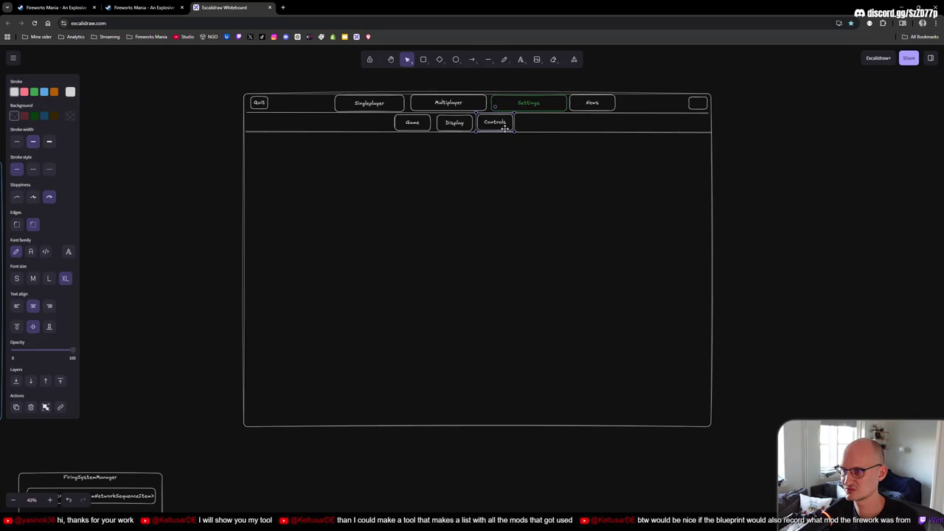
Give the Settings button a green background with a white outline and label
click(550, 112)
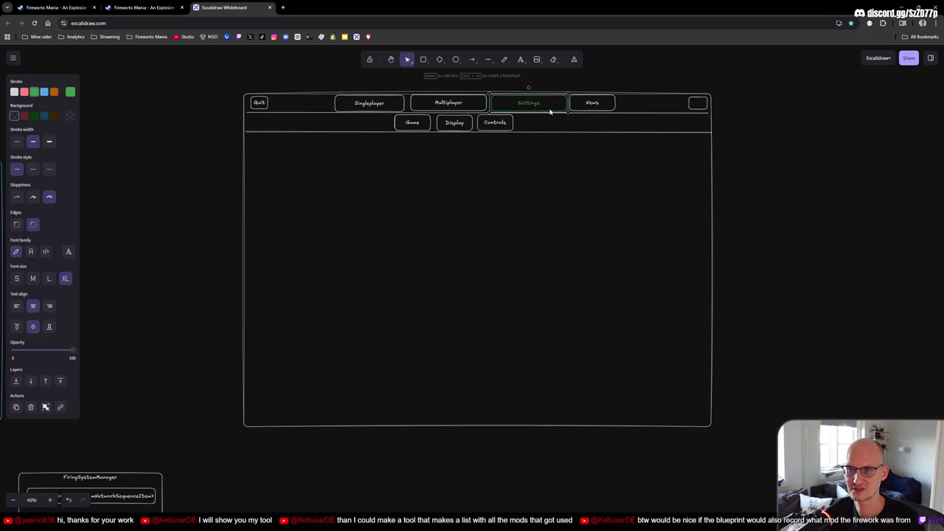
click(34, 116)
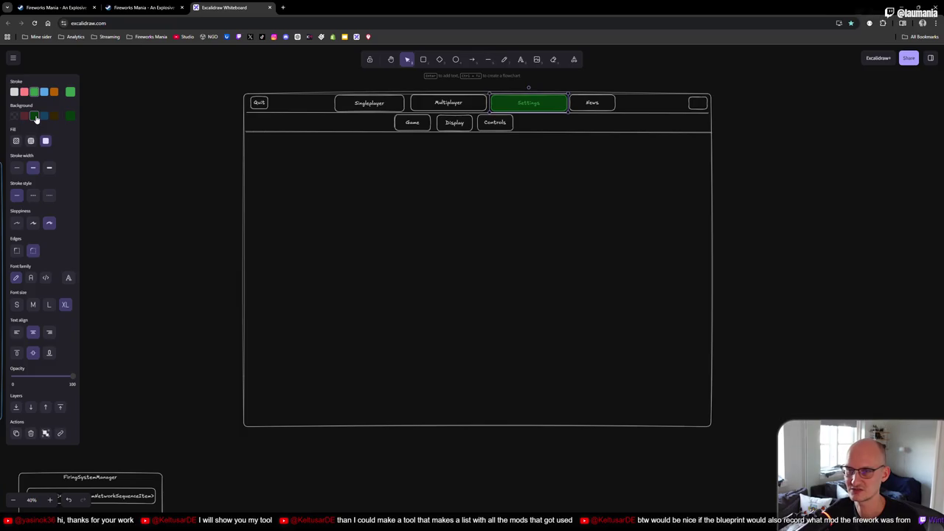
click(14, 92)
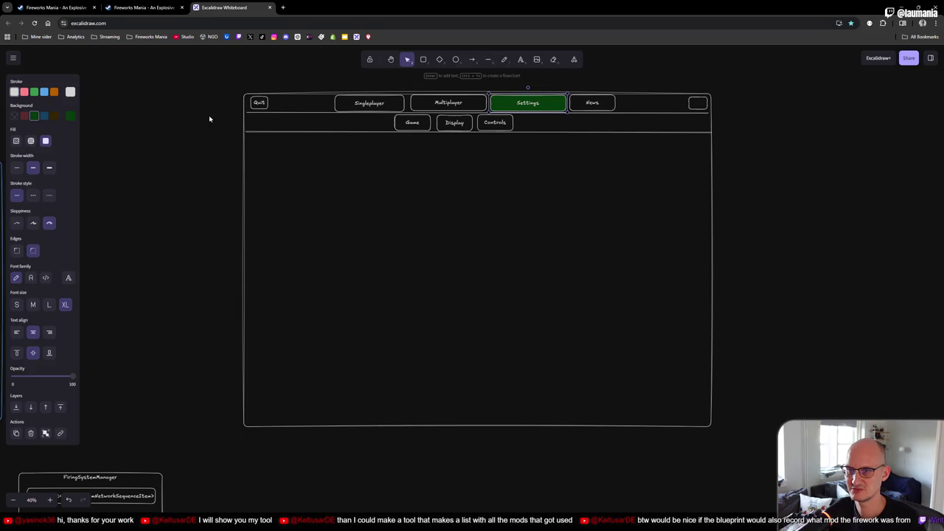
click(70, 116)
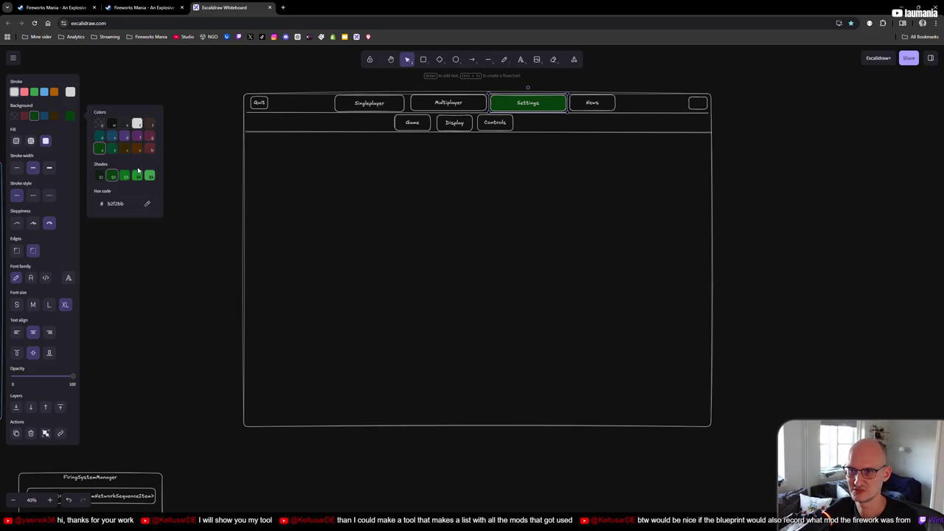
Fill the Display sub-tab with green
click(452, 123)
click(34, 117)
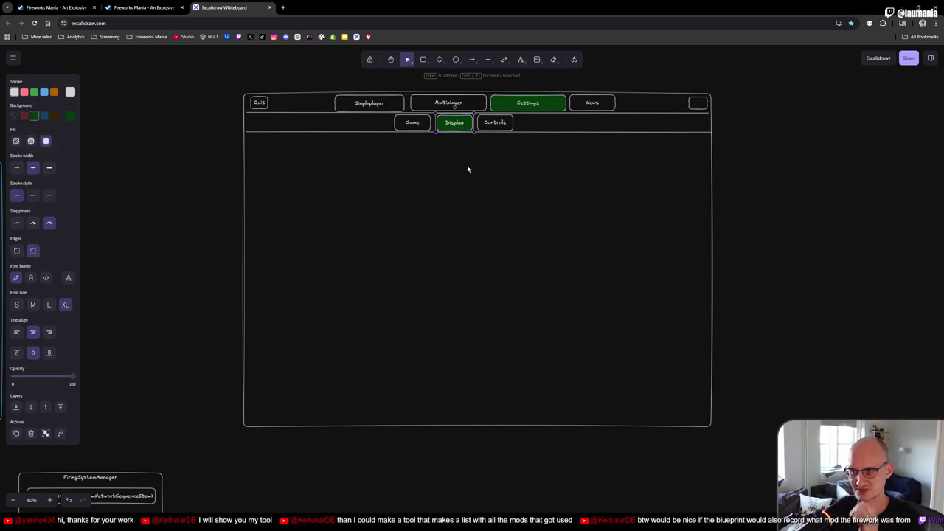
click(384, 195)
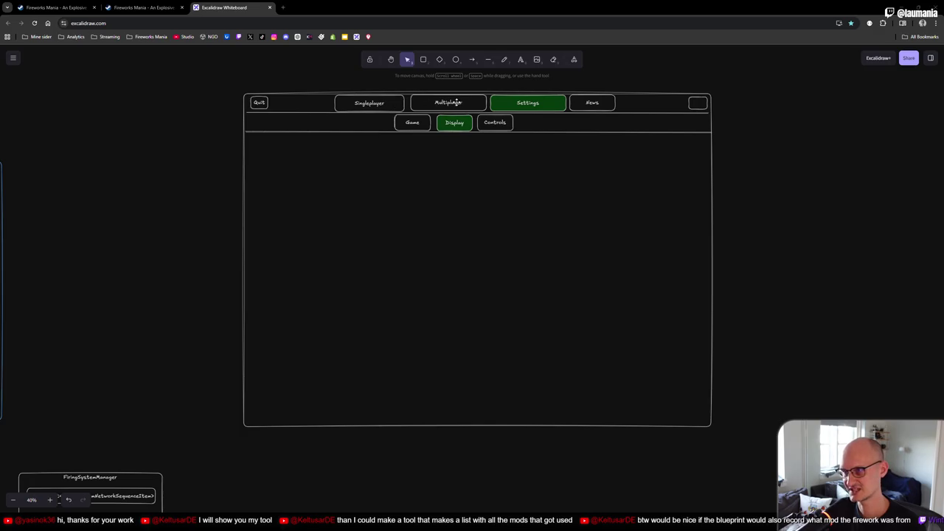
Duplicate the entire menu wireframe and place the copy to the right of the original
mouse_move(204, 78)
mouse_down()
mouse_move(780, 432)
mouse_move(774, 452)
mouse_up()
scroll(786, 405, down, 2)
scroll(798, 371, up, 3)
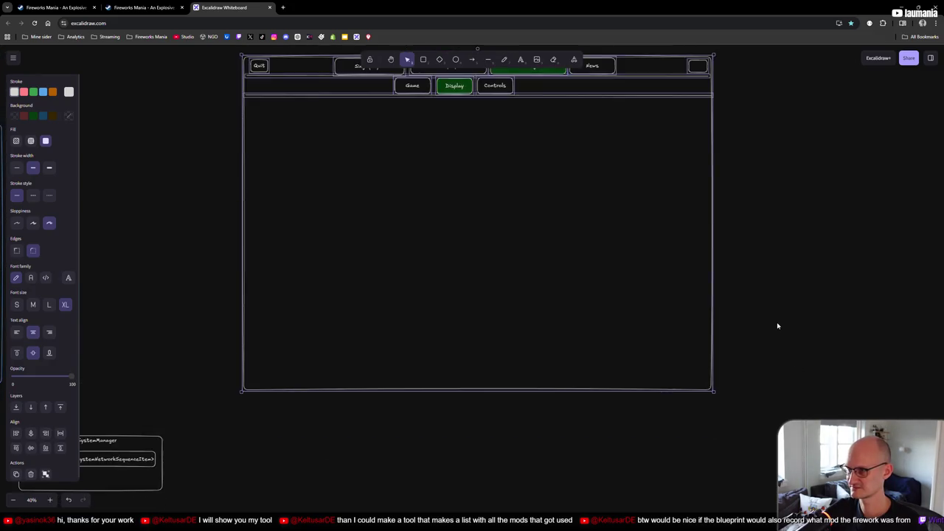
drag(785, 341, 382, 299)
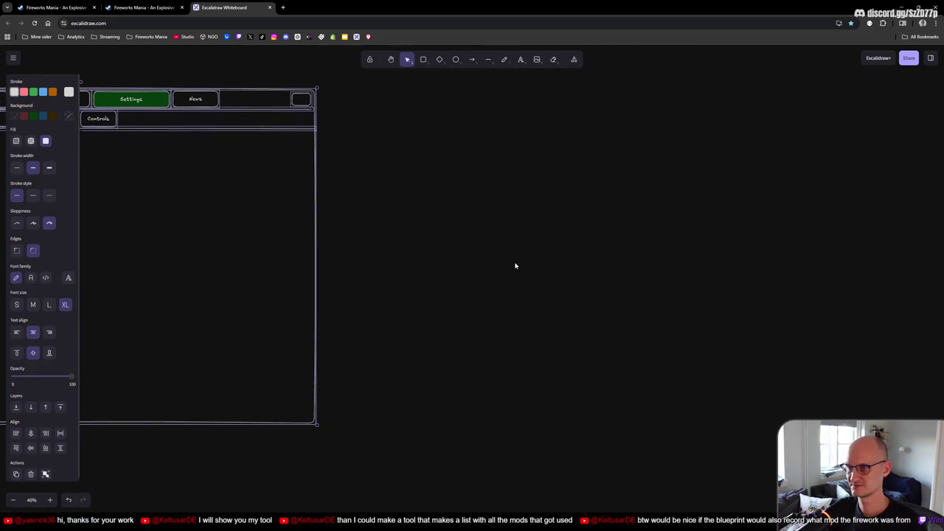
key(ctrl+v)
drag(460, 149, 544, 141)
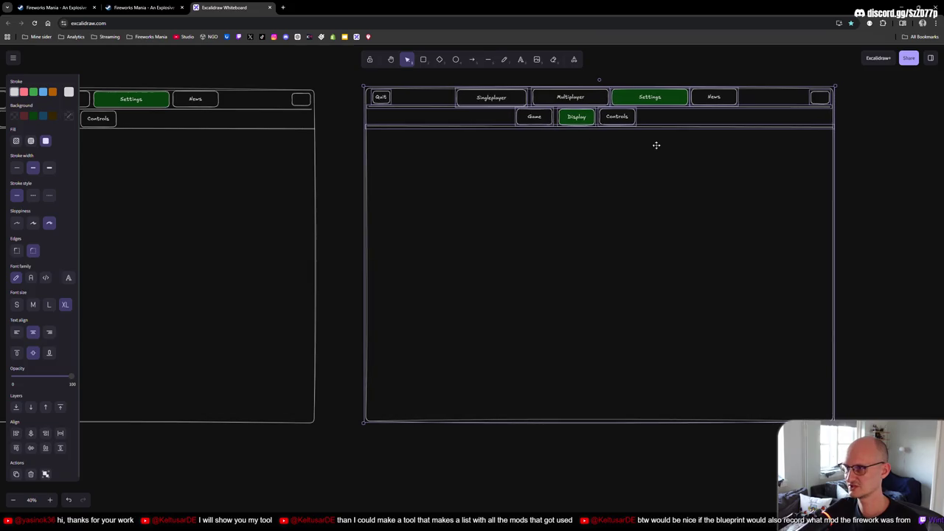
In the copy, make Settings transparent and fill Multiplayer green
click(645, 103)
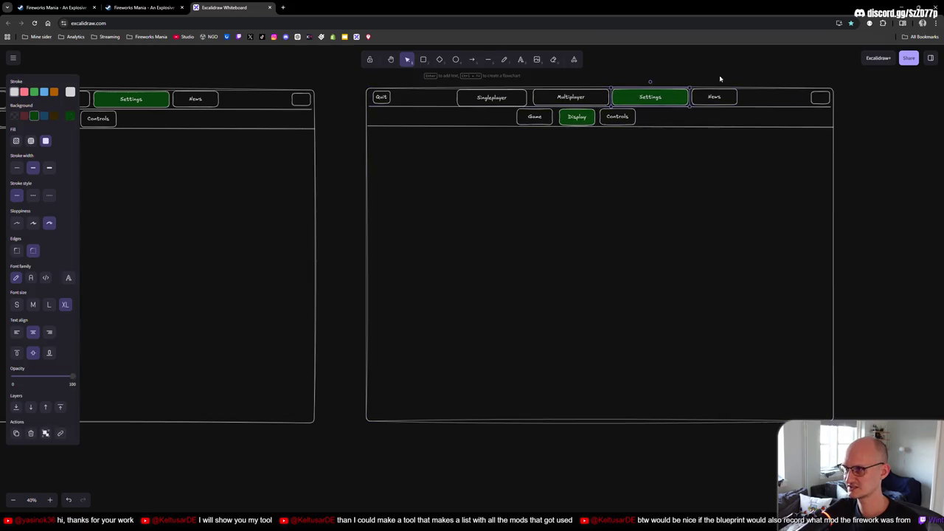
click(16, 116)
click(590, 96)
click(33, 116)
Relabel the copy's first two sub-tabs 'Hosts' and 'Create Host'
click(594, 116)
double_click(543, 118)
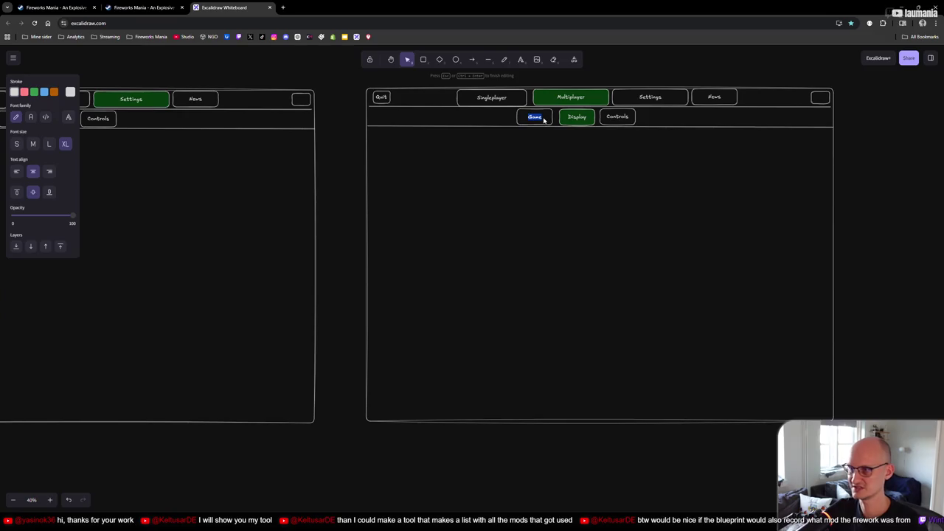
text(A)
text(s)
double_click(577, 116)
text(Greate)
text(t)
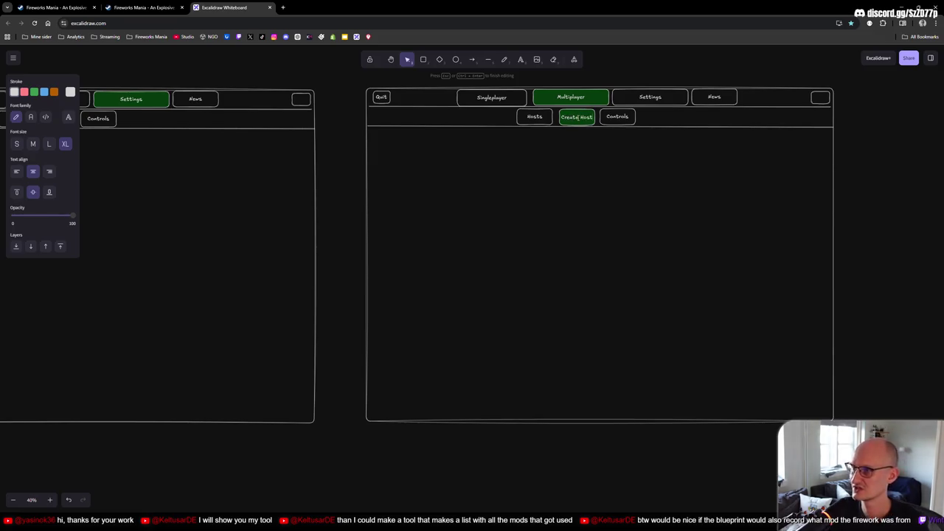
Rename the third sub-tab 'Have joincode?' and widen it to fit the label
click(612, 119)
double_click(615, 118)
text(Name joined?)
key(Escape)
click(617, 116)
drag(638, 118, 648, 117)
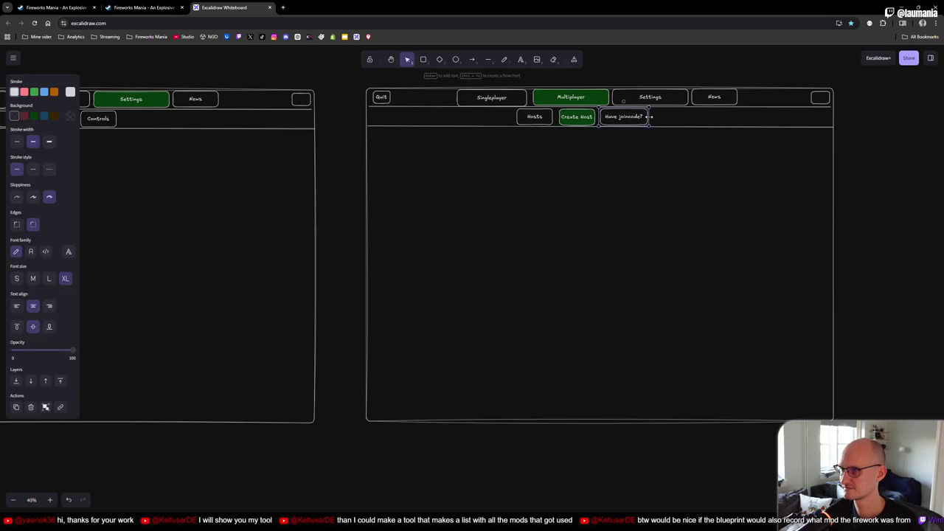
click(849, 154)
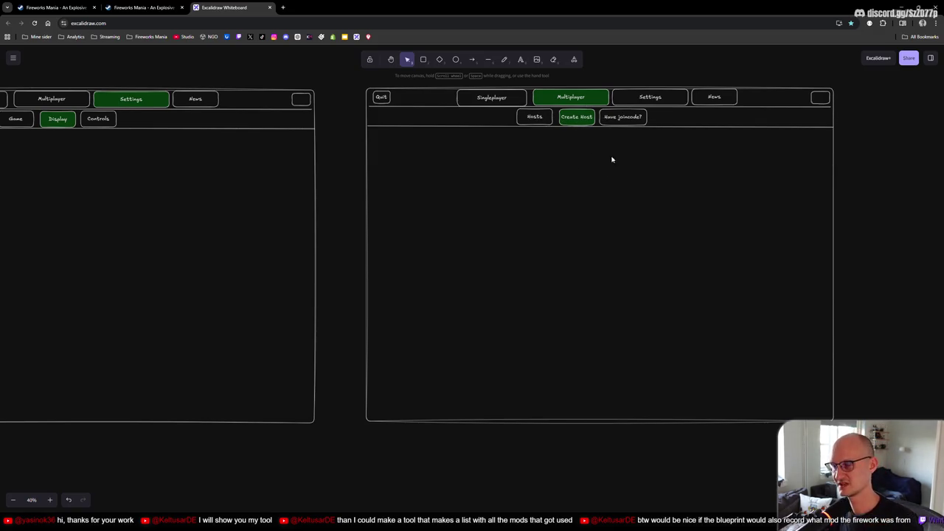
Compare the wireframes with the Unity game menu, zooming the canvas out to 30%
key(alt+Tab)
key(alt+Tab)
key(alt+Tab)
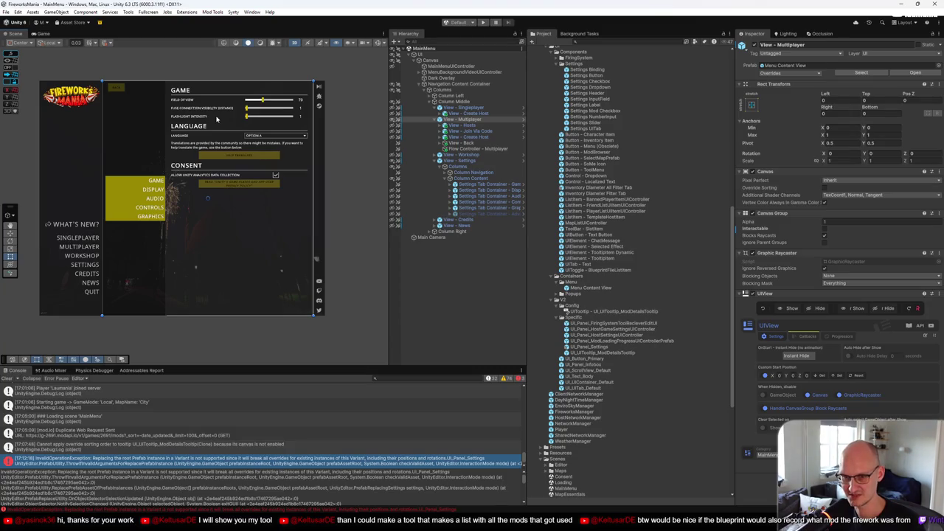
key(alt+Tab)
key(Tab)
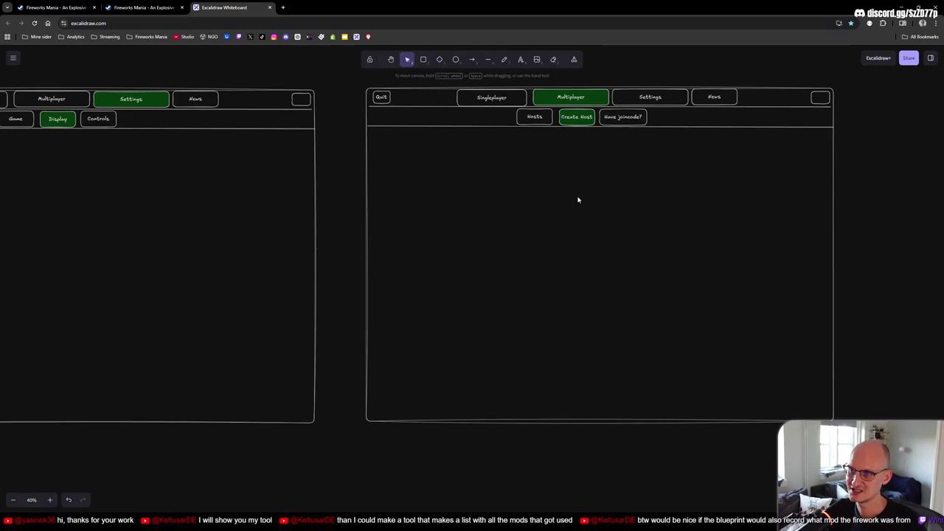
scroll(506, 207, down, 2)
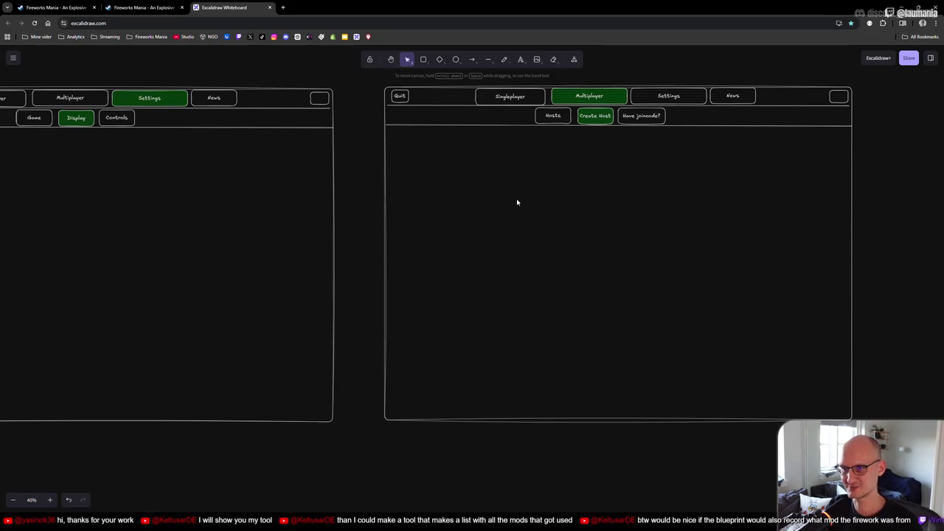
scroll(516, 201, down, 2)
scroll(517, 206, left, 1)
scroll(517, 206, up, 1)
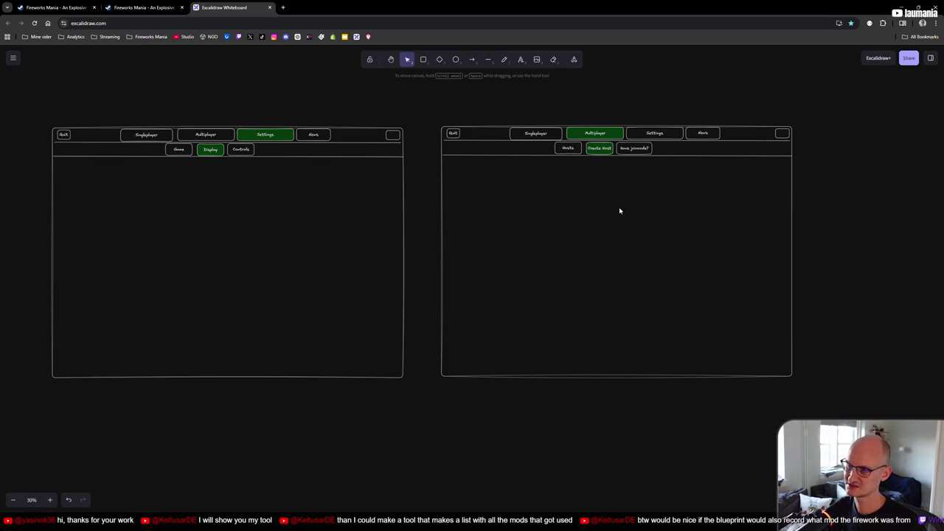
key(alt+Tab)
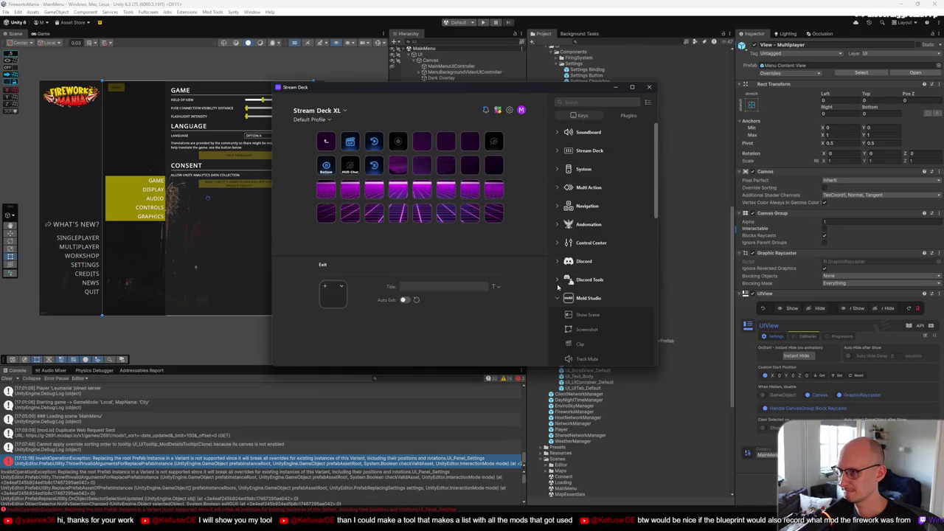
Put the Twitch Viewers action on an empty bottom-row key
scroll(567, 295, down, 5)
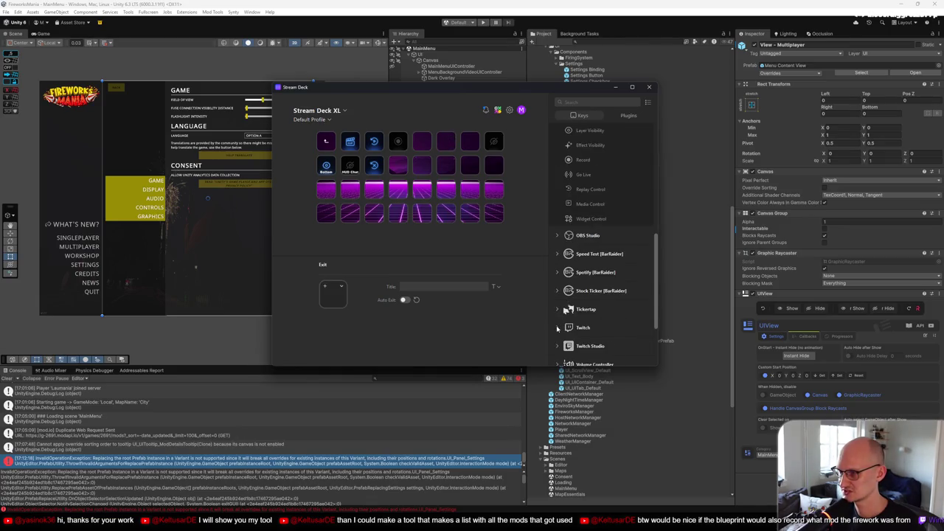
scroll(570, 315, down, 3)
scroll(606, 295, down, 3)
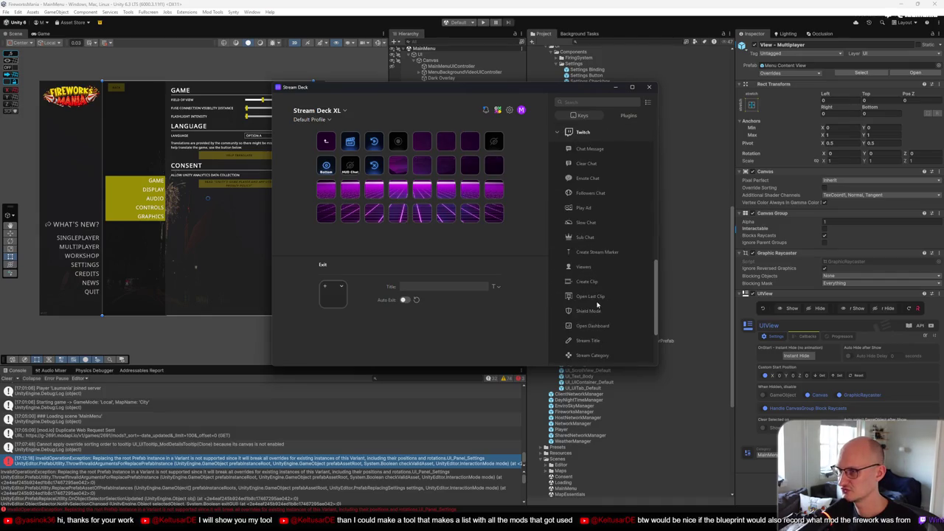
mouse_move(586, 267)
mouse_down()
mouse_move(411, 164)
mouse_move(428, 164)
mouse_move(405, 220)
mouse_move(399, 215)
mouse_up()
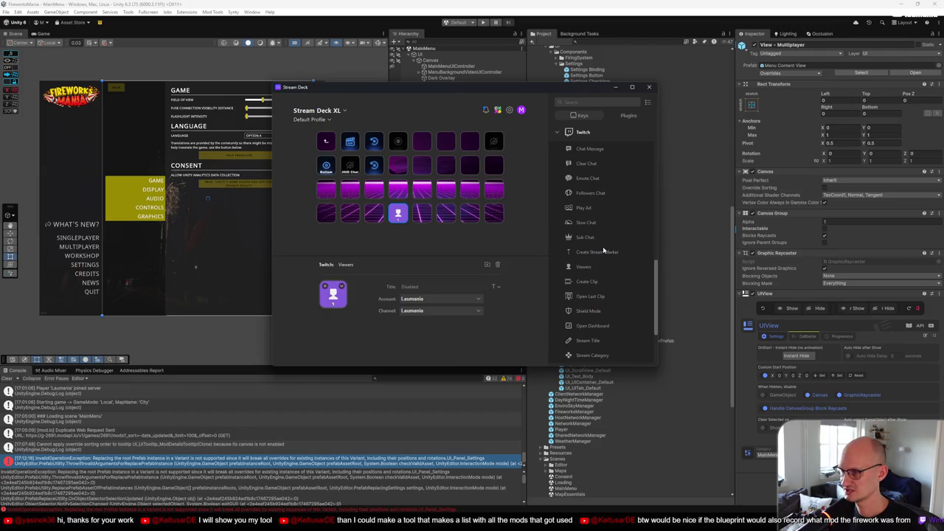
Add YouTube Channel Statistics View Count and YouTube Viewers actions to the next empty keys
scroll(602, 246, up, 3)
click(556, 327)
scroll(565, 354, down, 2)
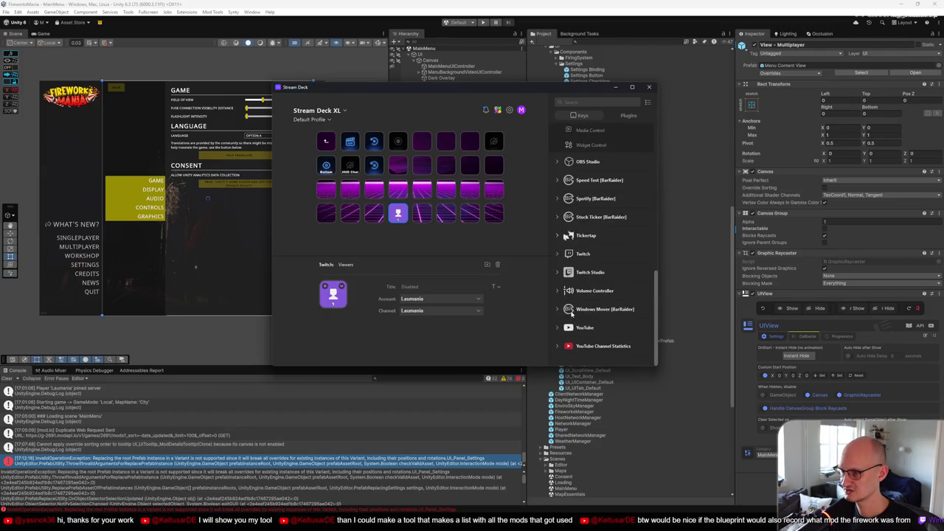
click(559, 347)
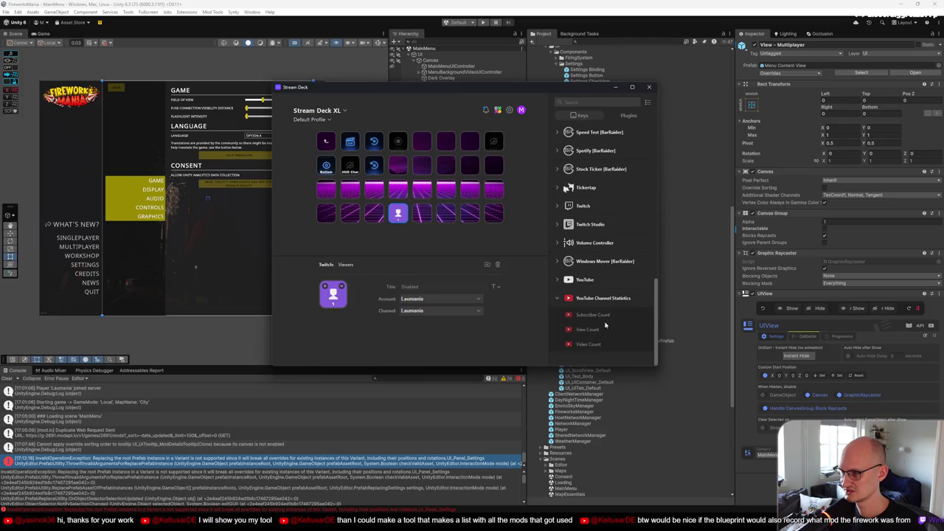
mouse_move(594, 331)
mouse_down()
mouse_move(530, 306)
mouse_move(423, 215)
mouse_up()
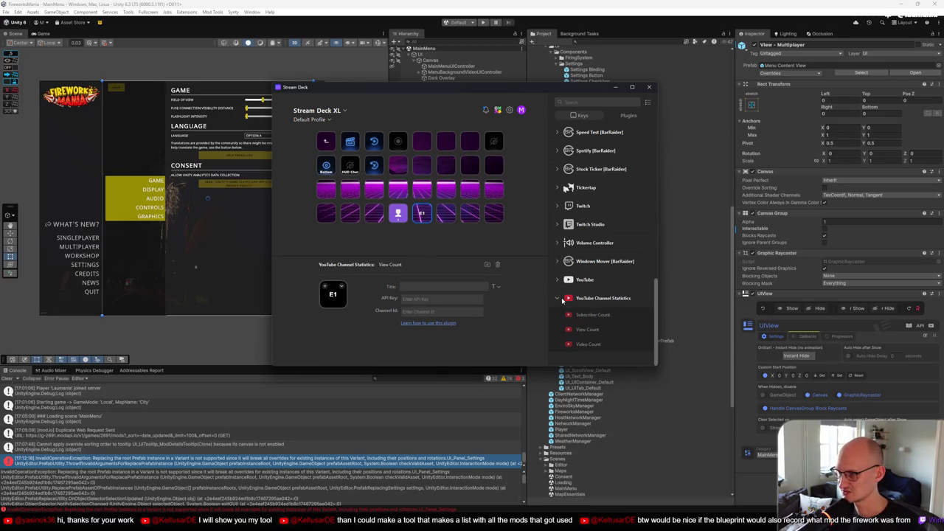
click(558, 298)
click(558, 328)
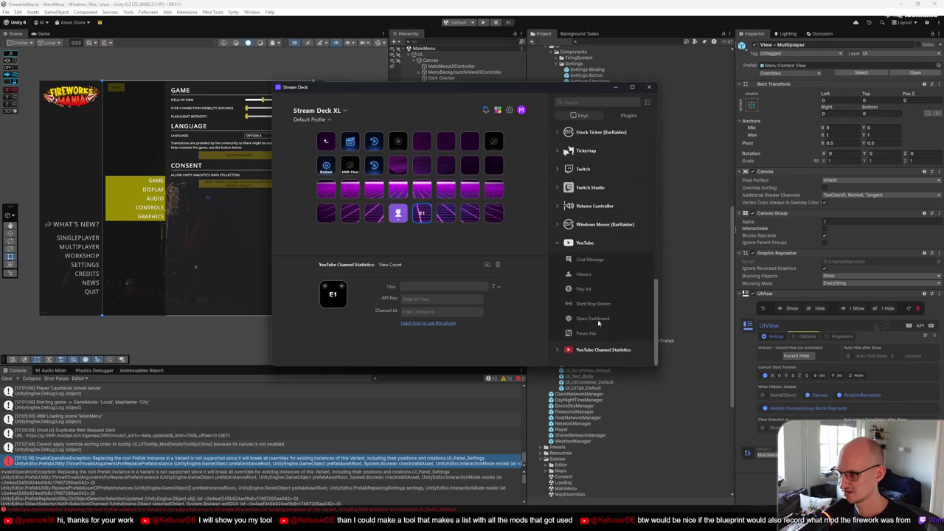
mouse_move(587, 274)
mouse_down()
mouse_move(433, 217)
mouse_move(445, 214)
mouse_up()
Delete the View Count key and move YouTube Viewers beside Twitch Viewers, tracking Latest stream
right_click(423, 214)
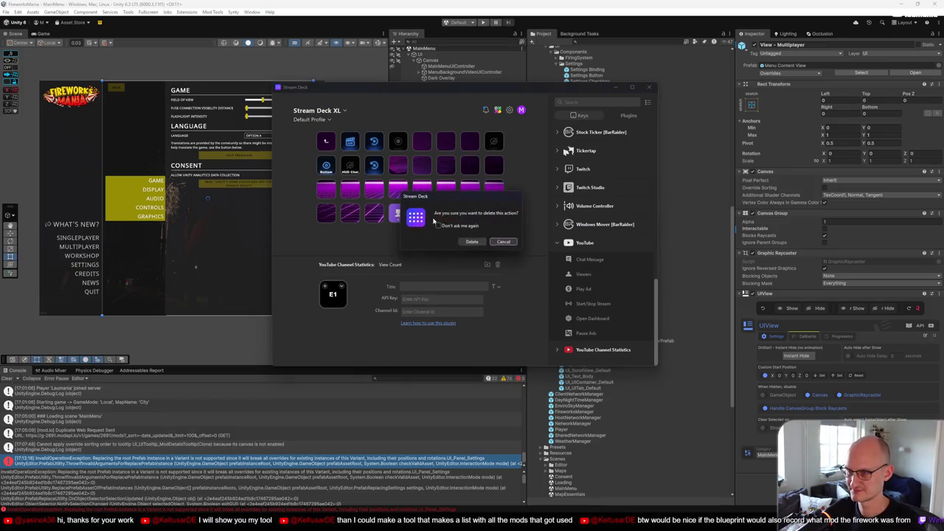
click(474, 243)
drag(445, 213, 422, 214)
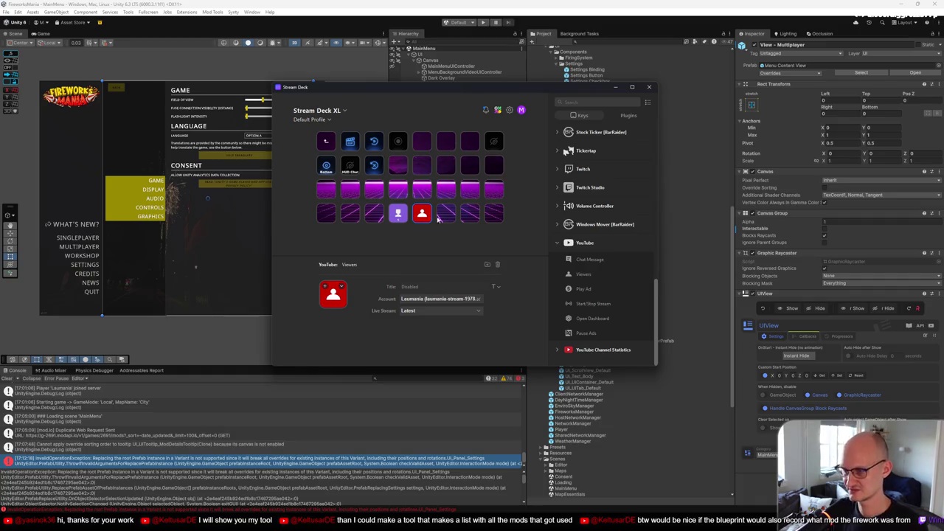
click(478, 300)
click(524, 296)
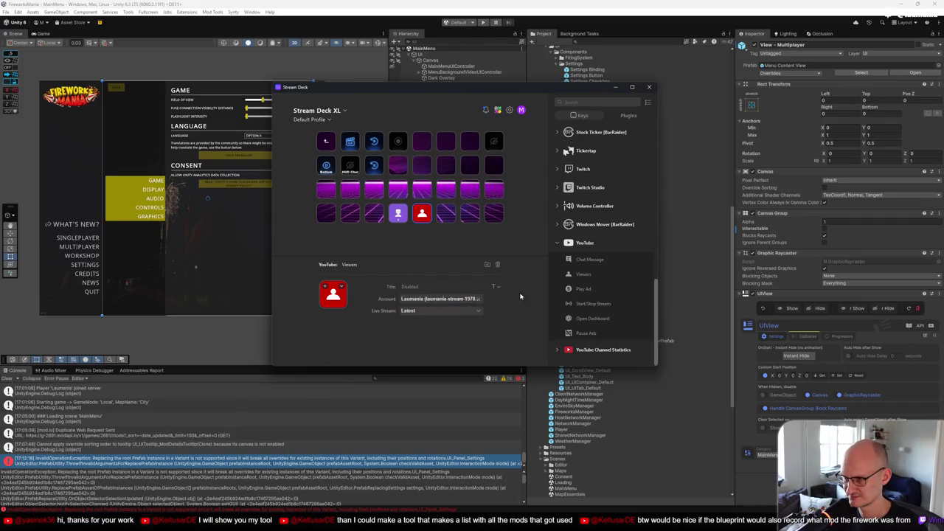
click(478, 310)
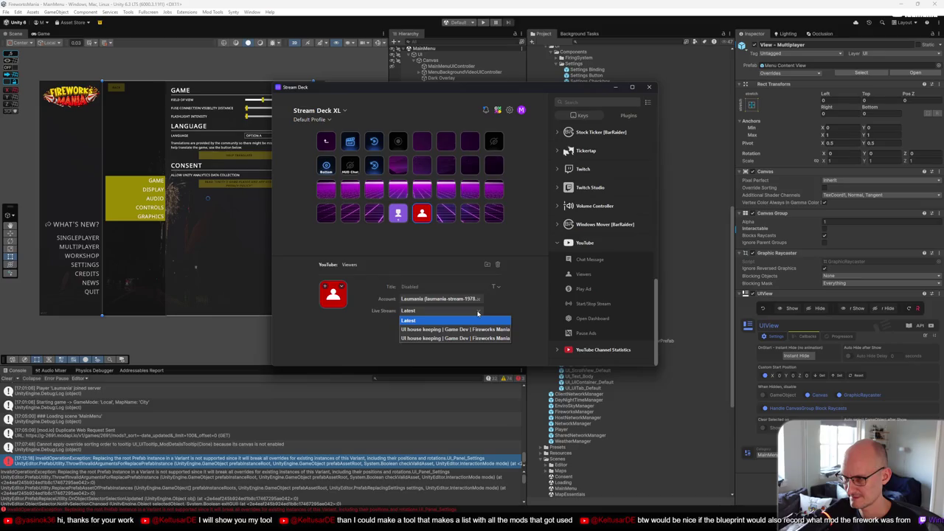
click(510, 311)
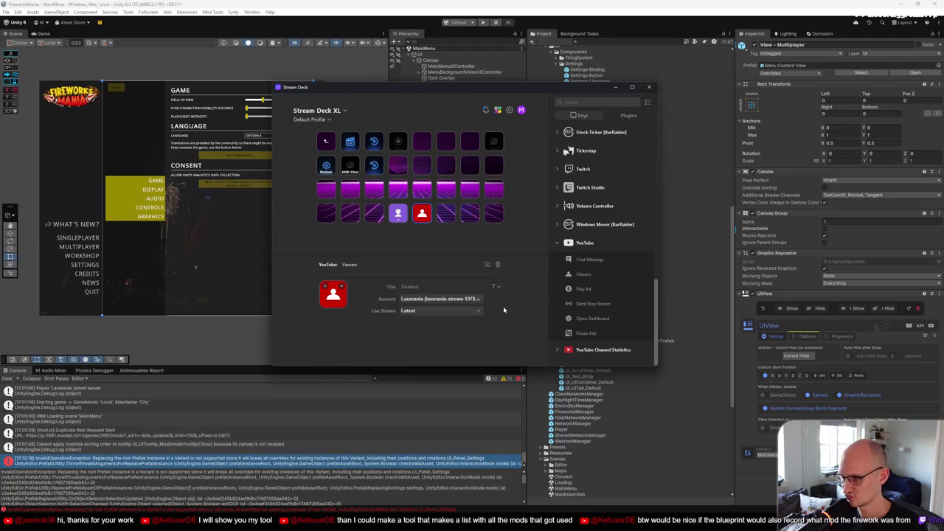
Add a second YouTube Viewers key tracking the UI house keeping live stream
drag(590, 274, 446, 213)
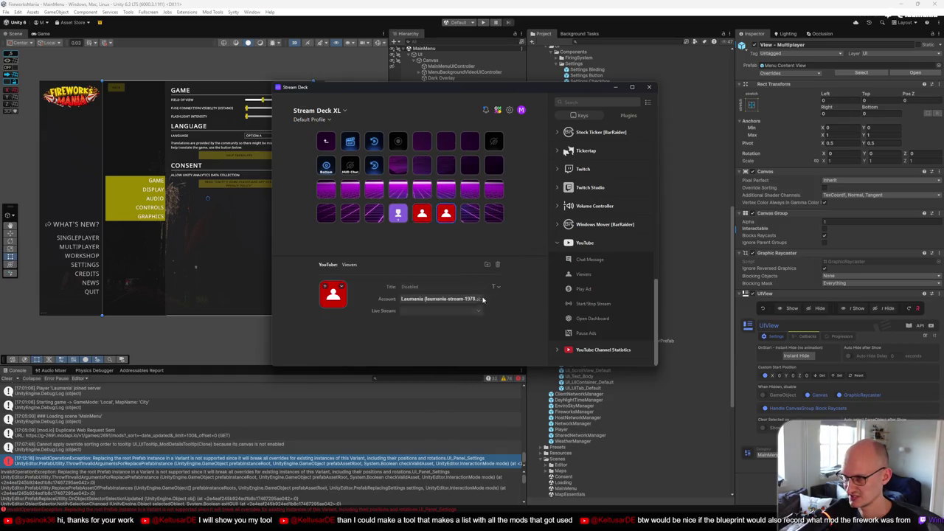
click(480, 313)
click(483, 340)
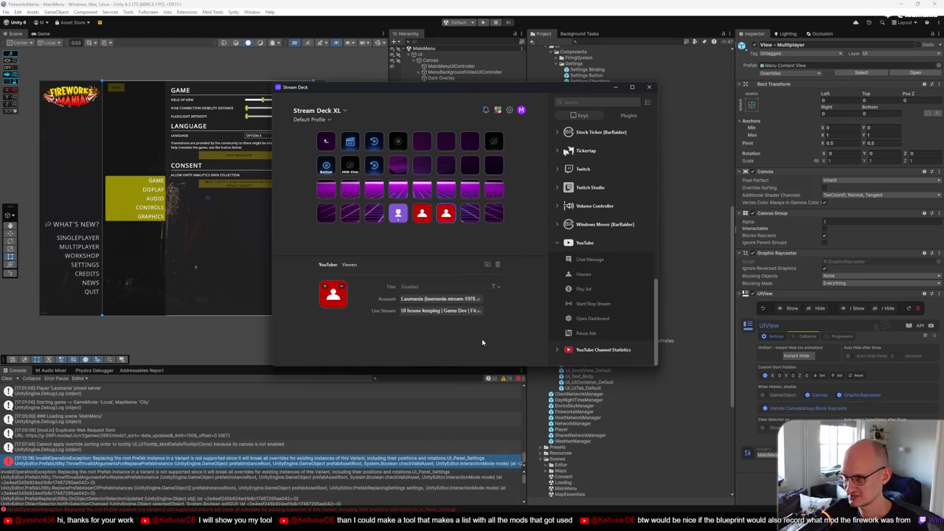
click(480, 311)
click(464, 333)
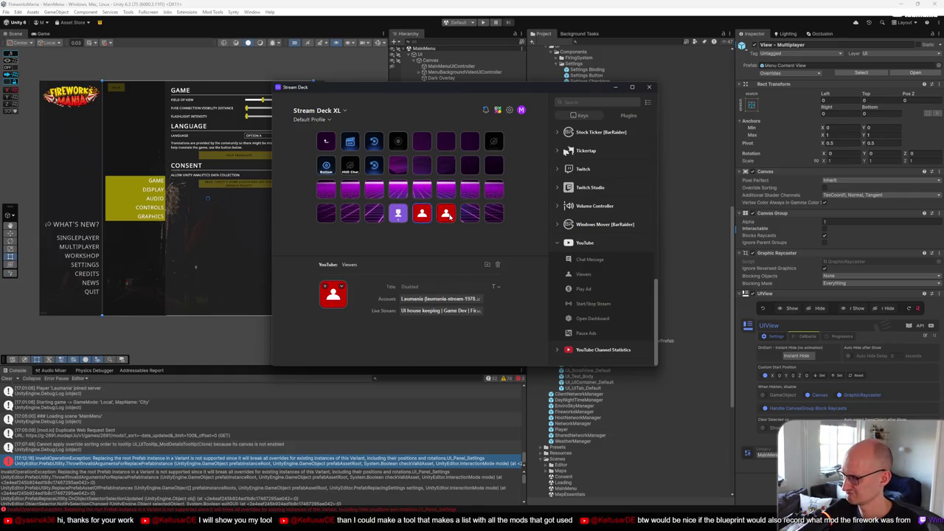
click(514, 242)
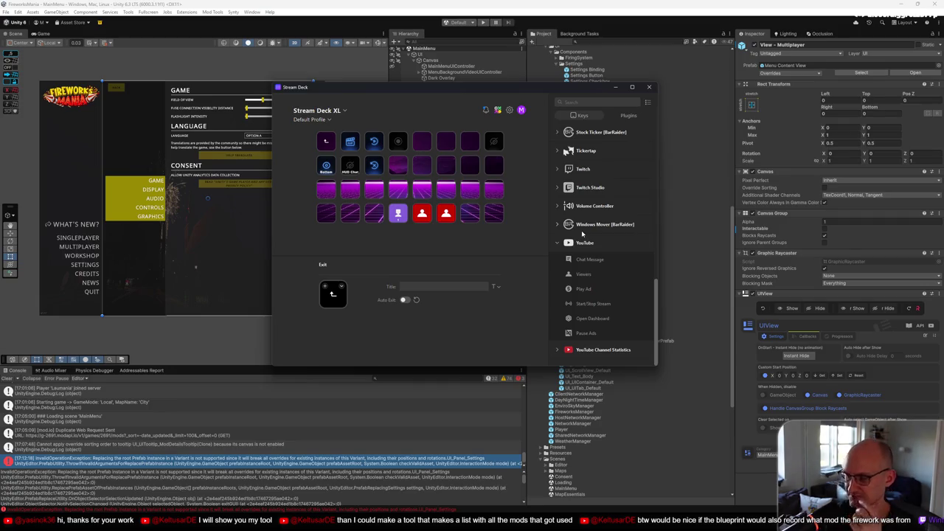
Close the Stream Deck window, revealing the Unity editor's Fireworks Mania settings menu
click(649, 87)
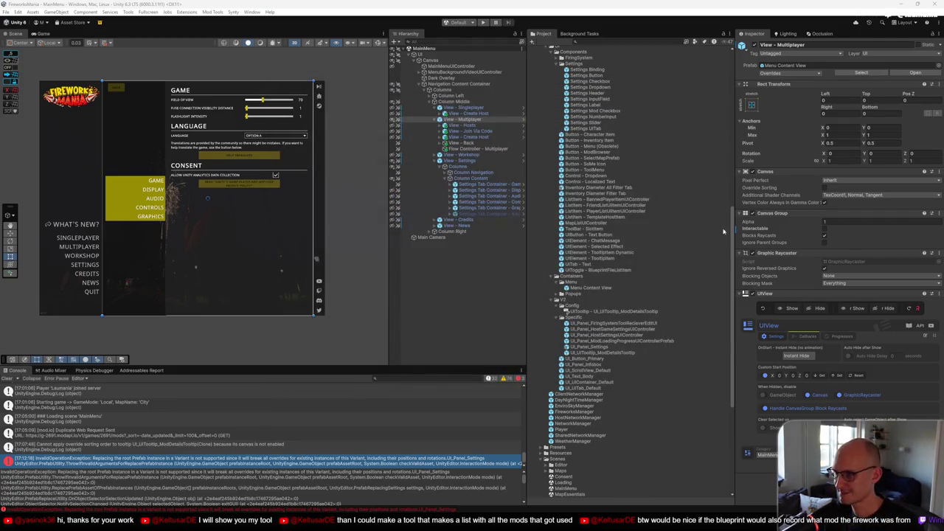